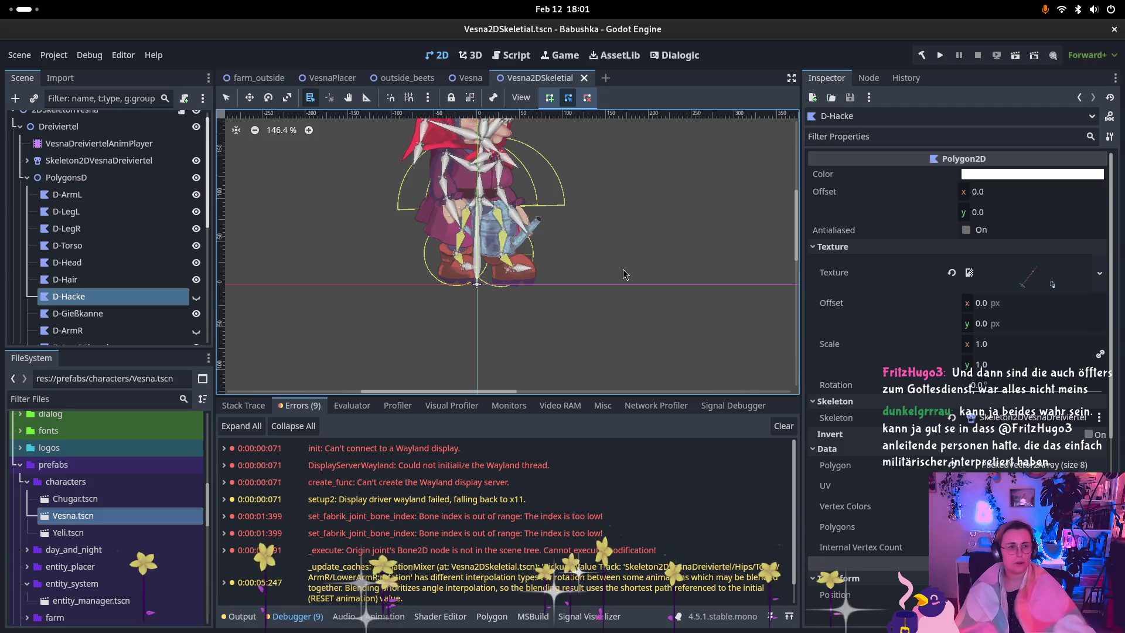
Step: Open the system quick settings from the top bar
click(1107, 7)
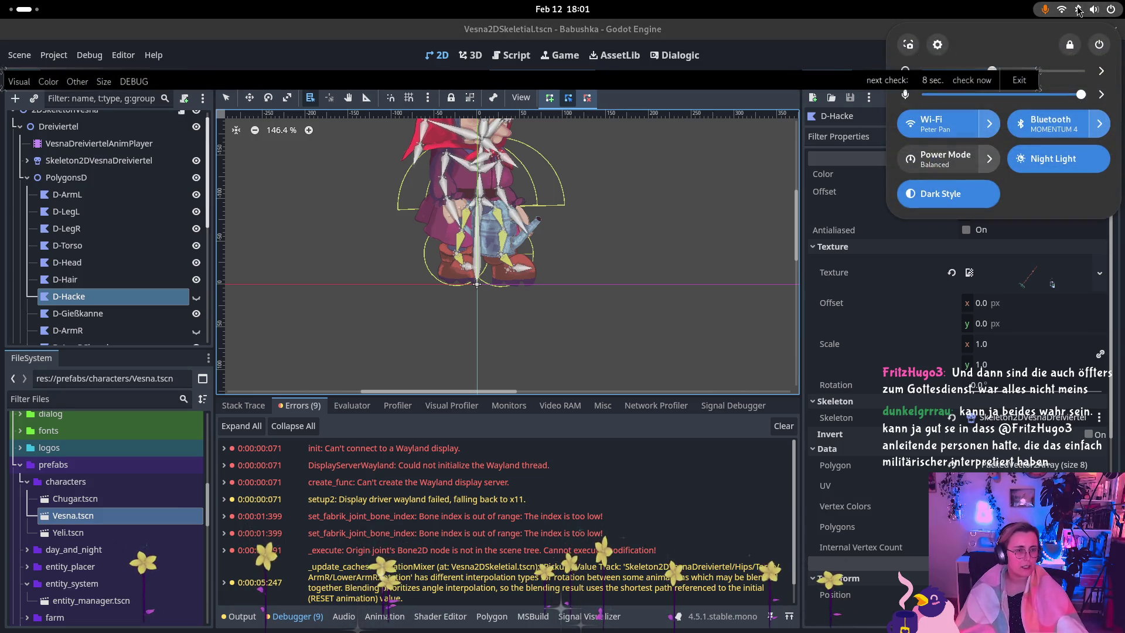
Step: Turn Bluetooth off and back on, then connect the MOMENTUM 4 headset
click(1022, 128)
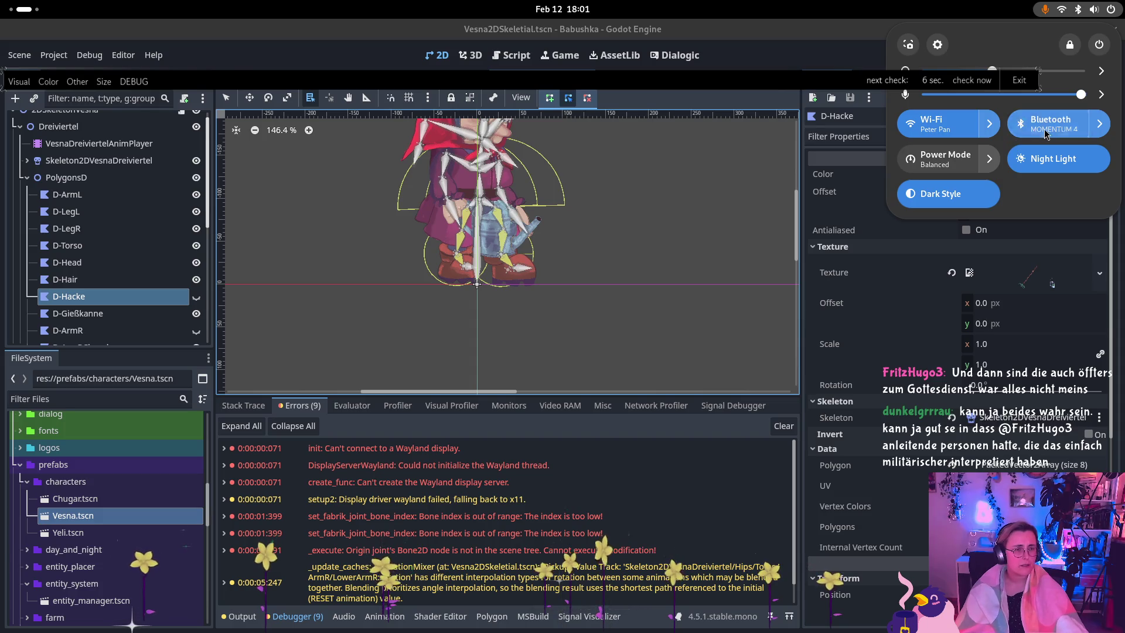
click(1022, 124)
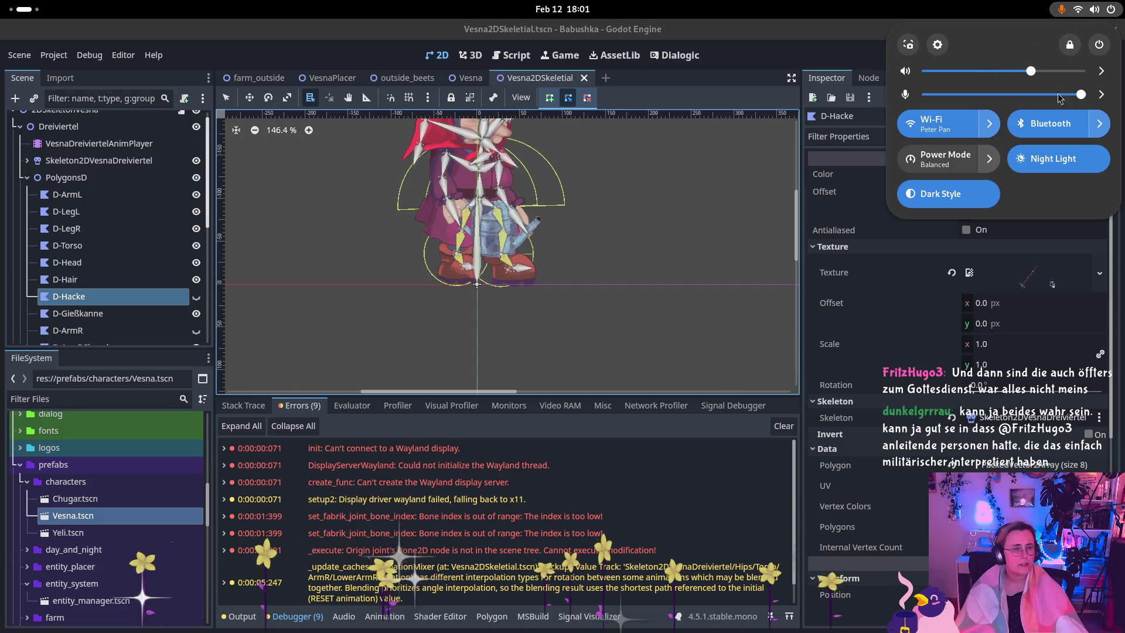
click(1098, 124)
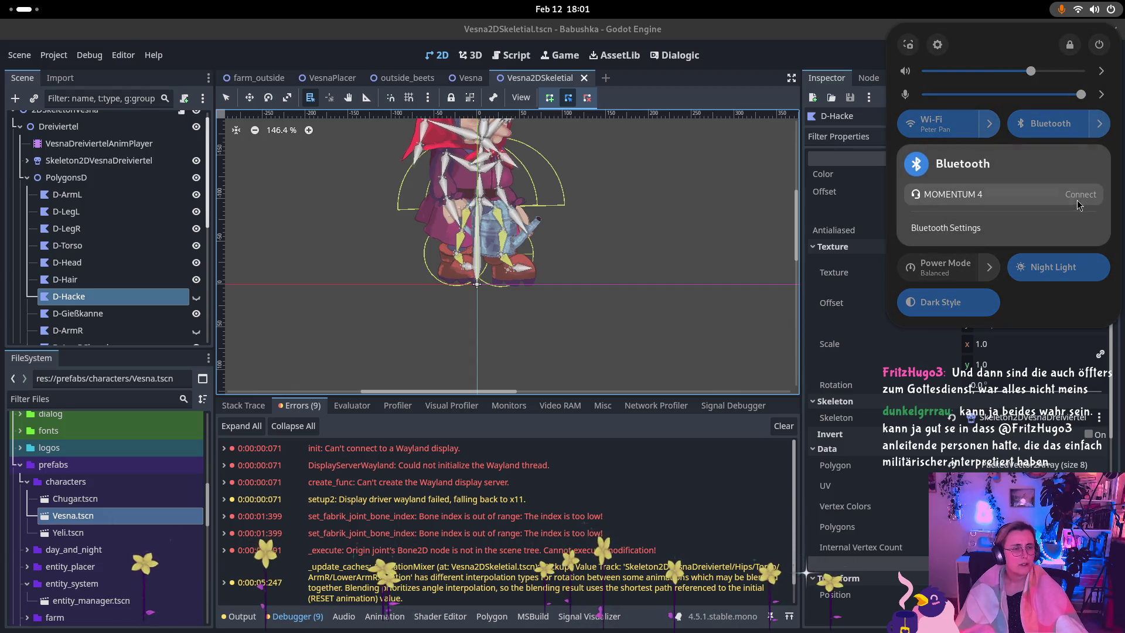
click(1081, 194)
Step: Disconnect the MOMENTUM 4 headset and open the full Bluetooth settings page
click(1099, 123)
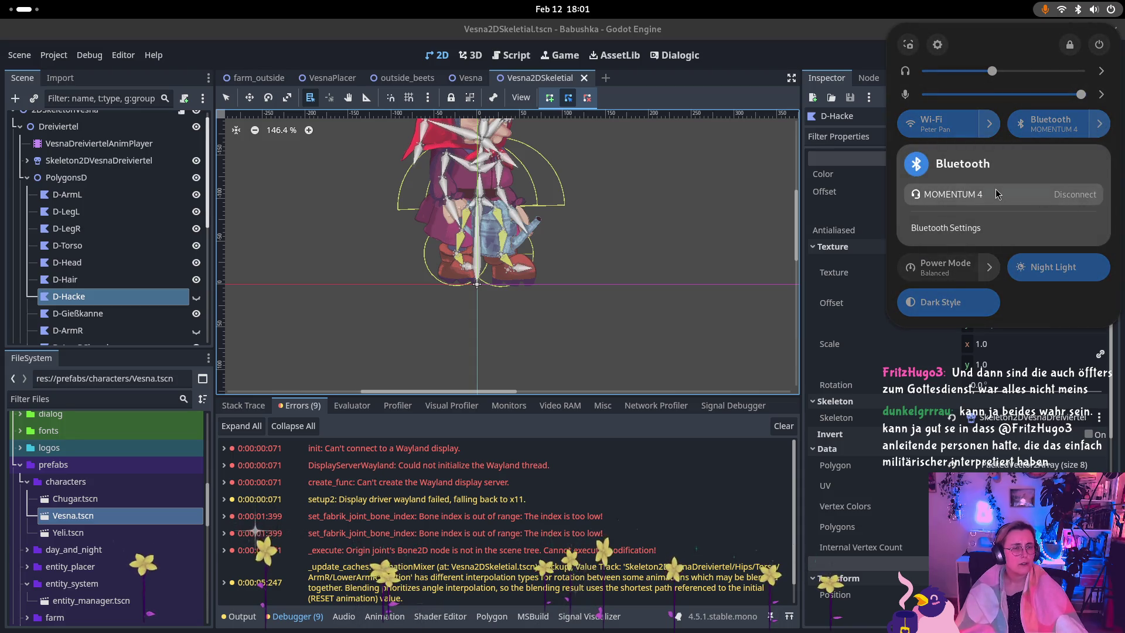
click(1007, 195)
click(1099, 123)
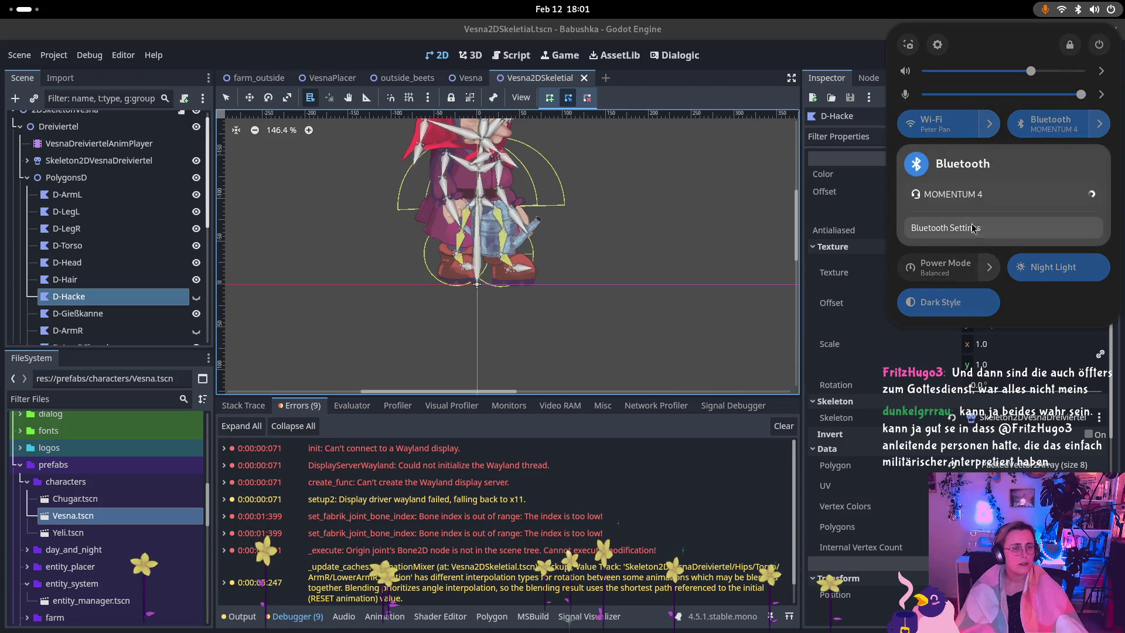
click(965, 229)
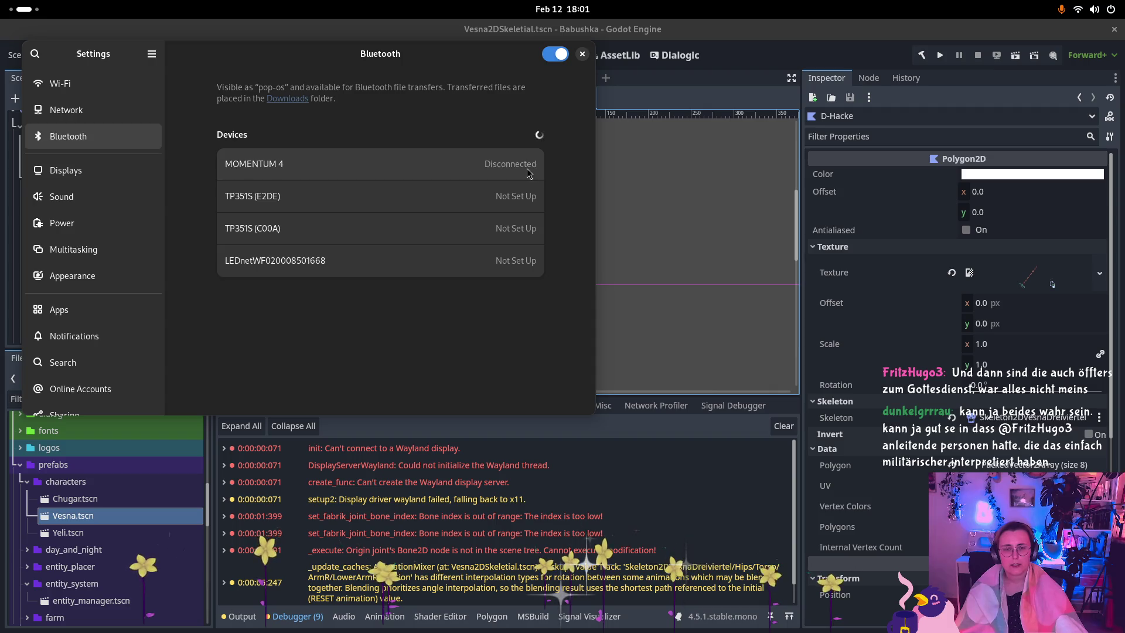
Step: Switch on the MOMENTUM 4 connection in its device details so it shows Connected
click(498, 173)
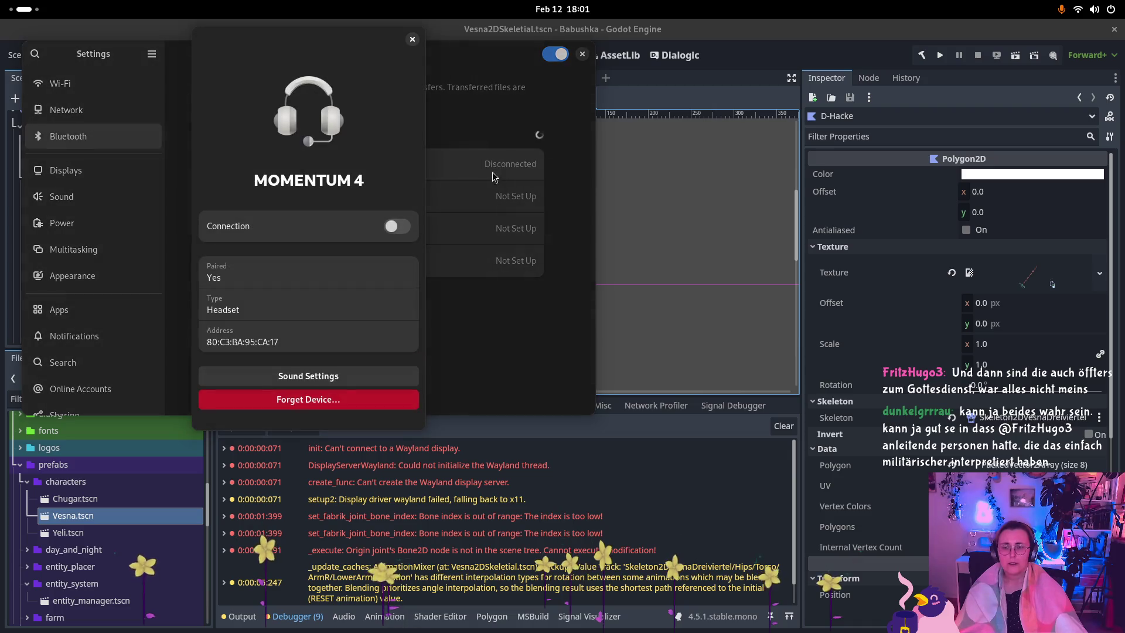
click(399, 231)
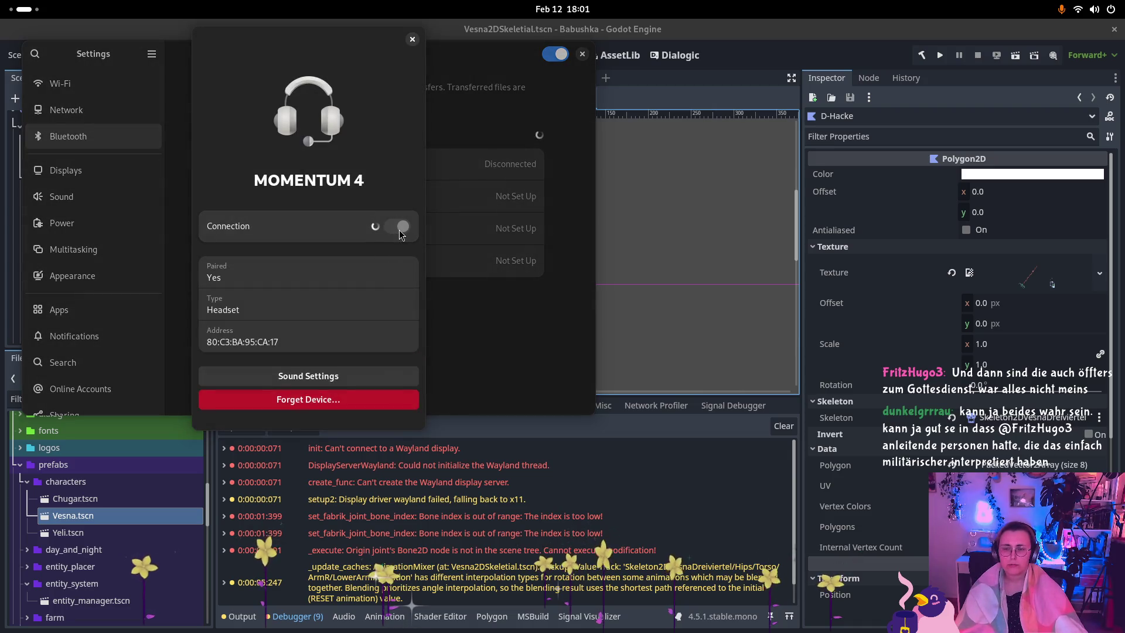
click(413, 40)
click(280, 160)
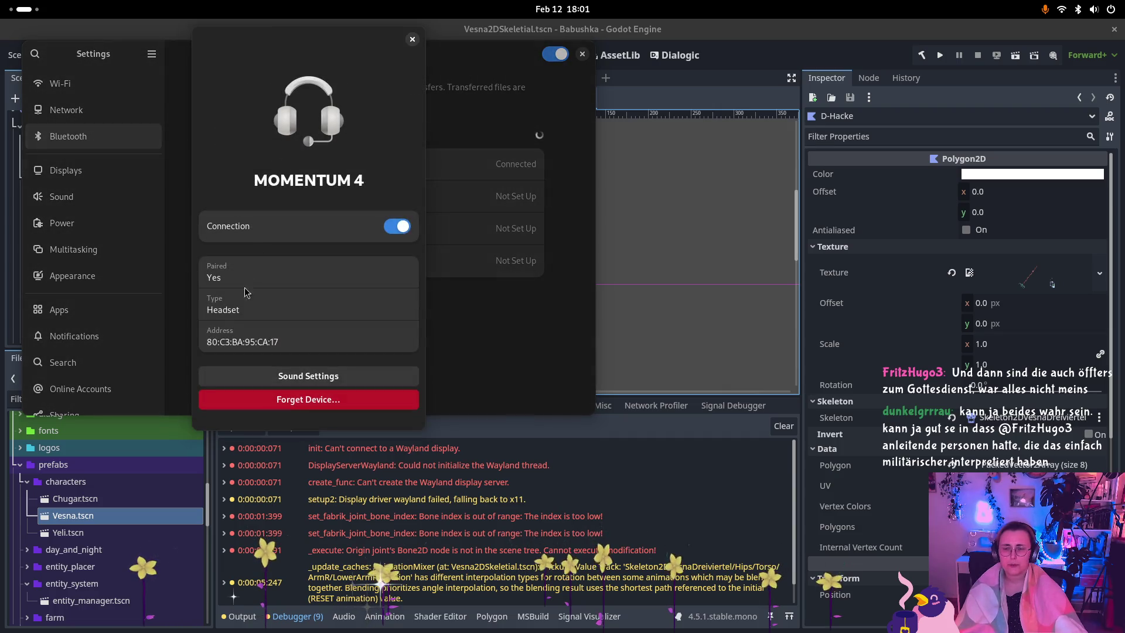
click(412, 39)
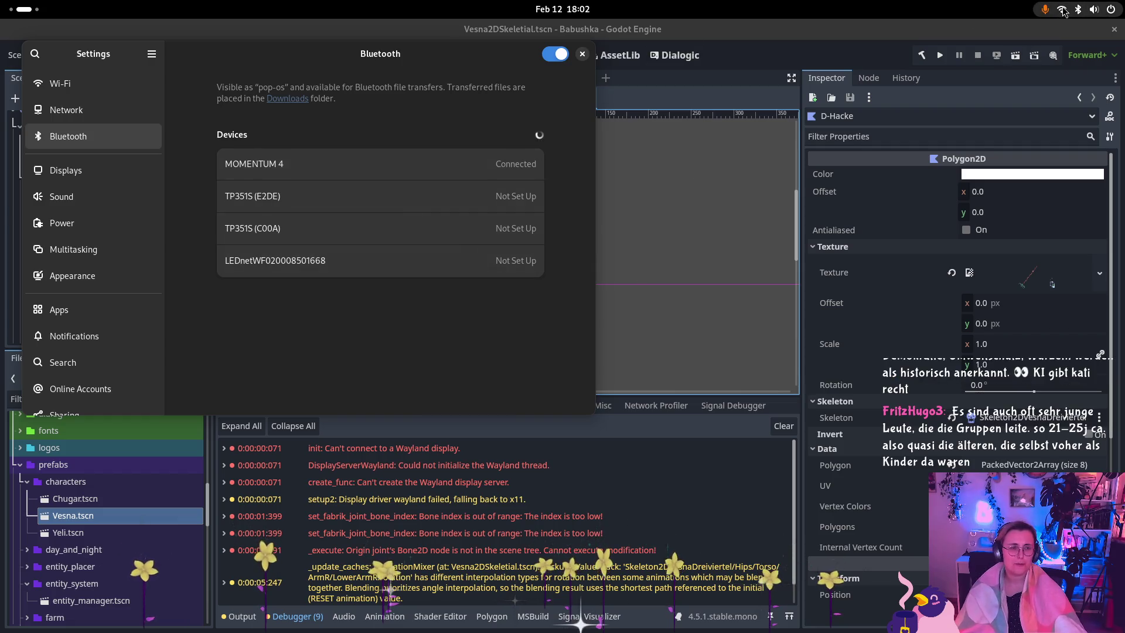
click(1079, 10)
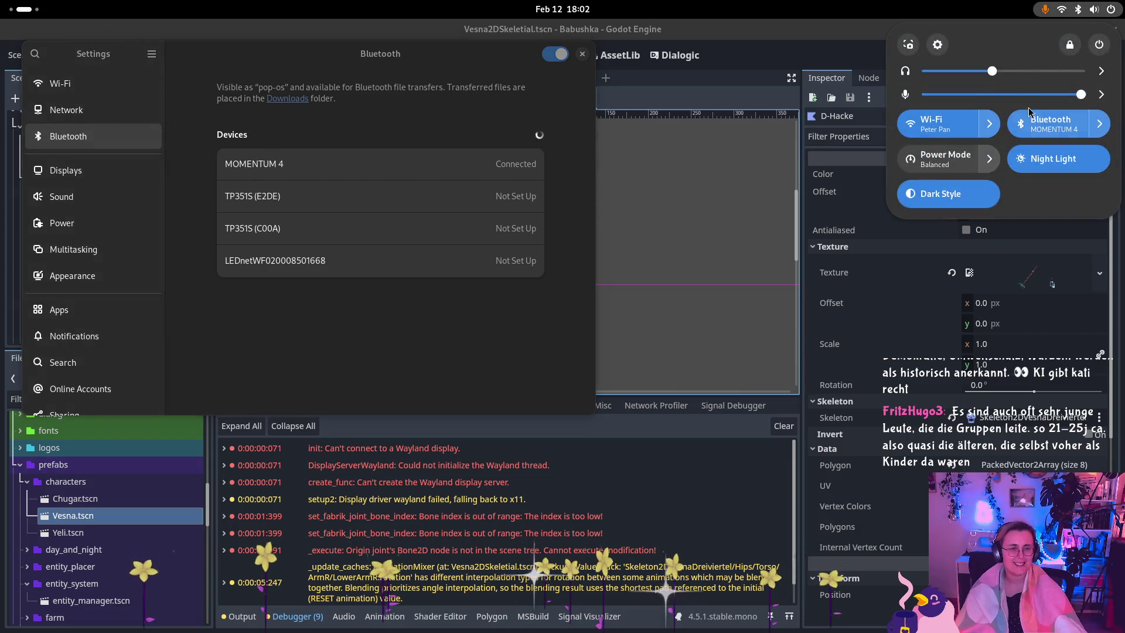
click(1100, 126)
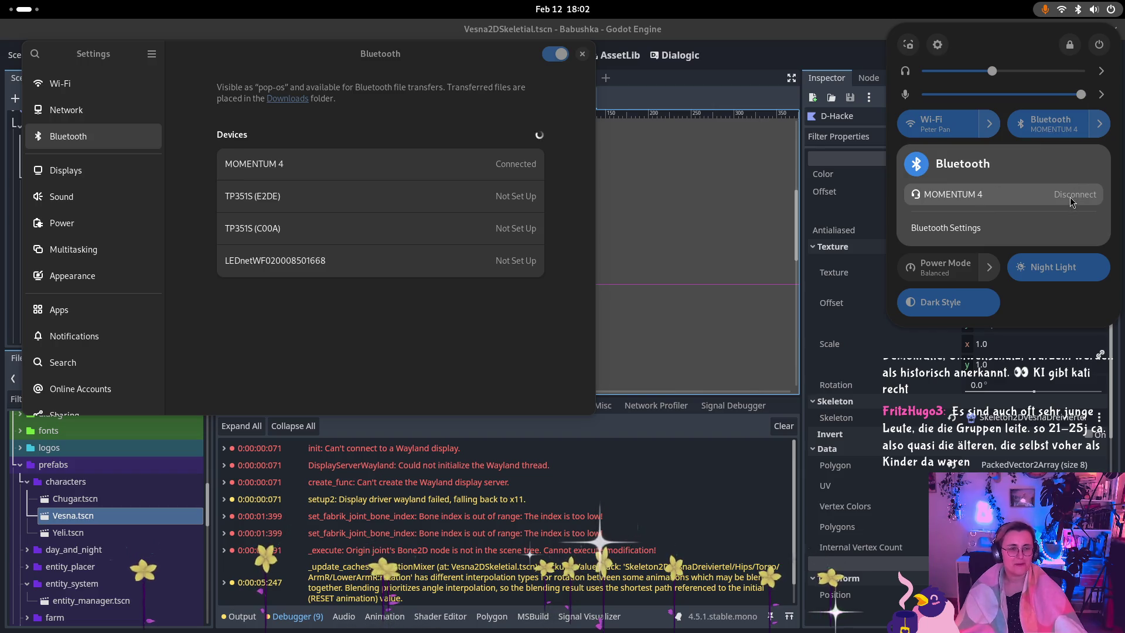
key(Escape)
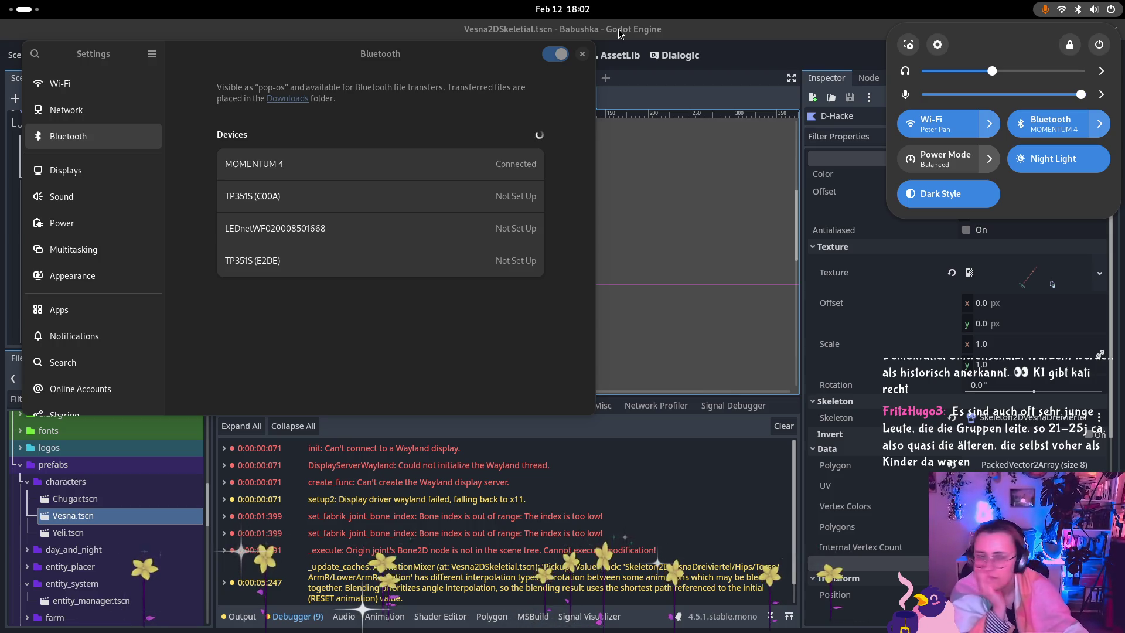
click(583, 55)
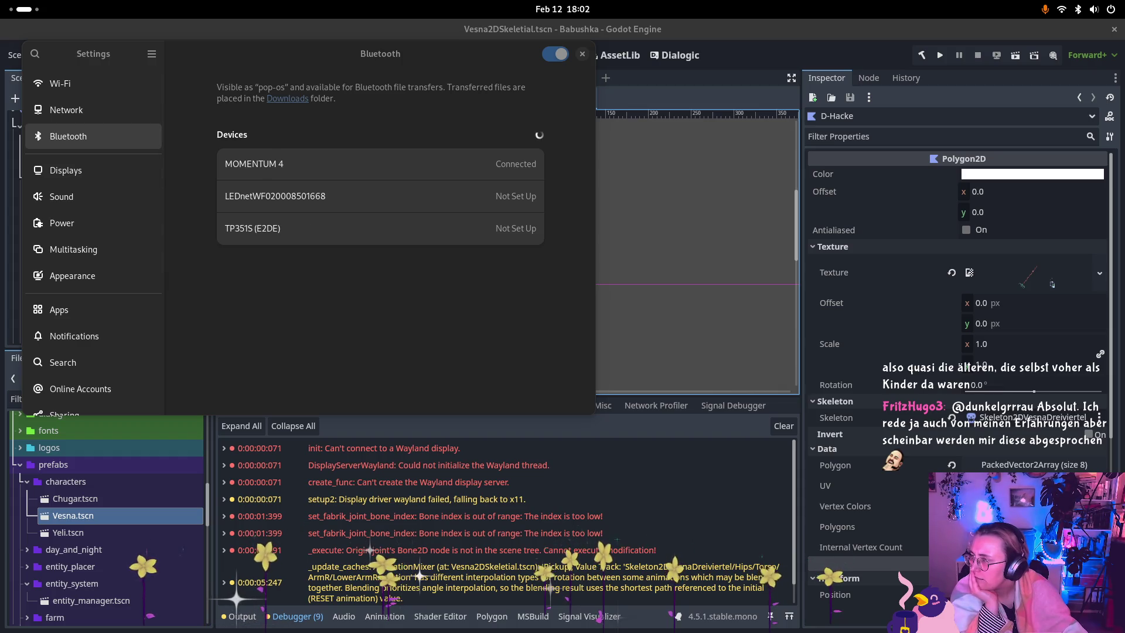
key(super)
key(super)
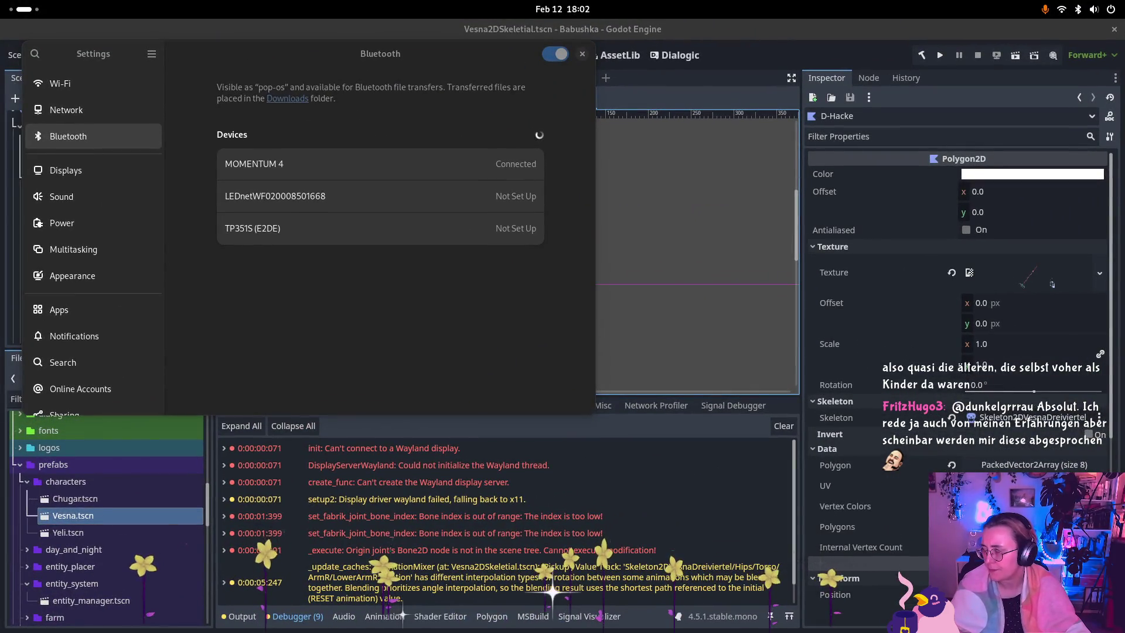
key(super)
key(super)
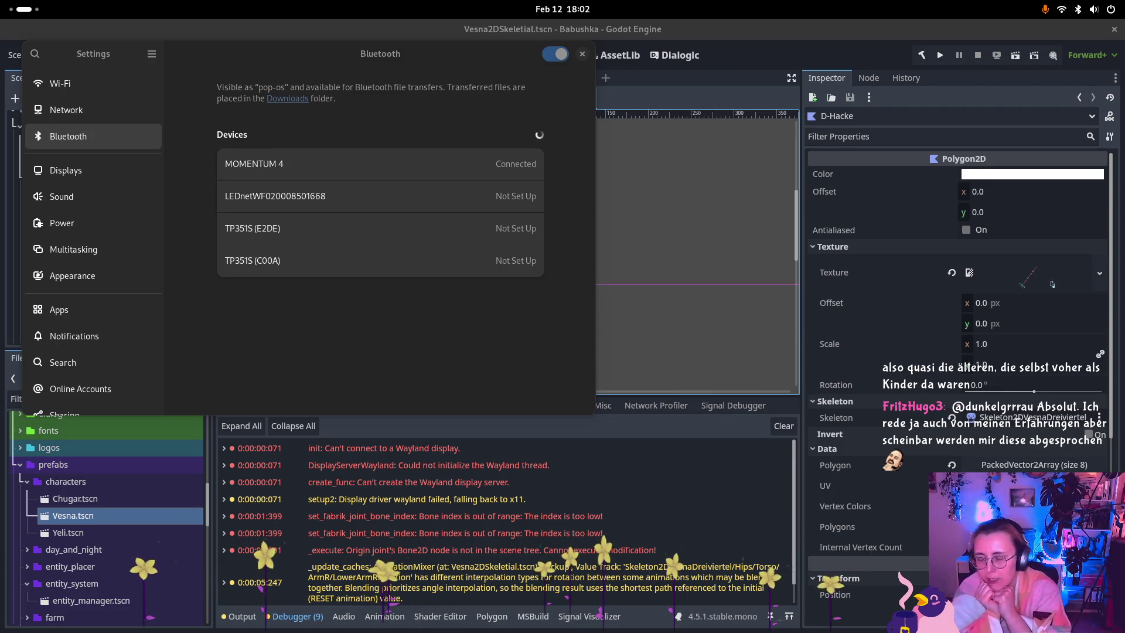
click(549, 171)
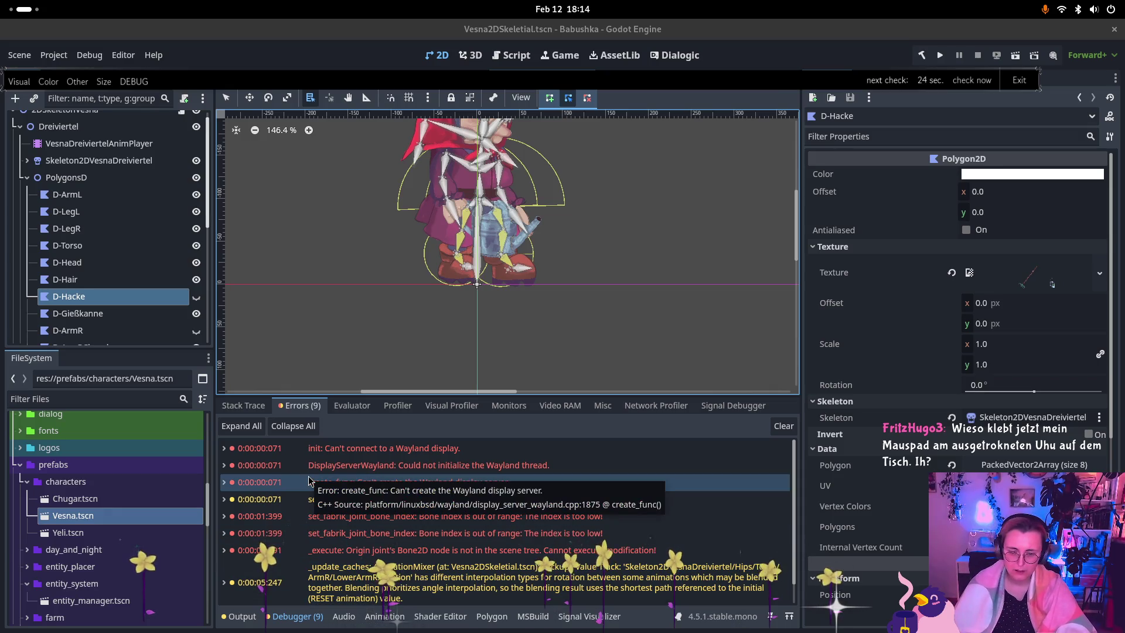
Step: Bring up the Activities overview to switch applications
key(super)
key(super)
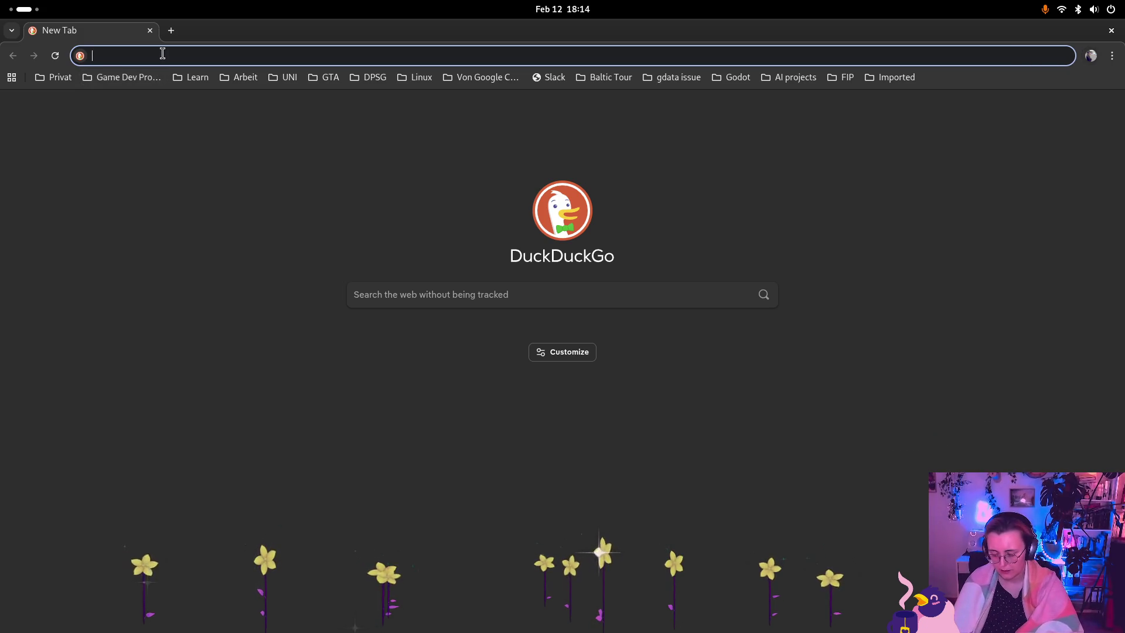
Step: Search 'godot pop os wayland' and read the Godot Wayland/X11 docs section on changing the setting
text(godot pop)
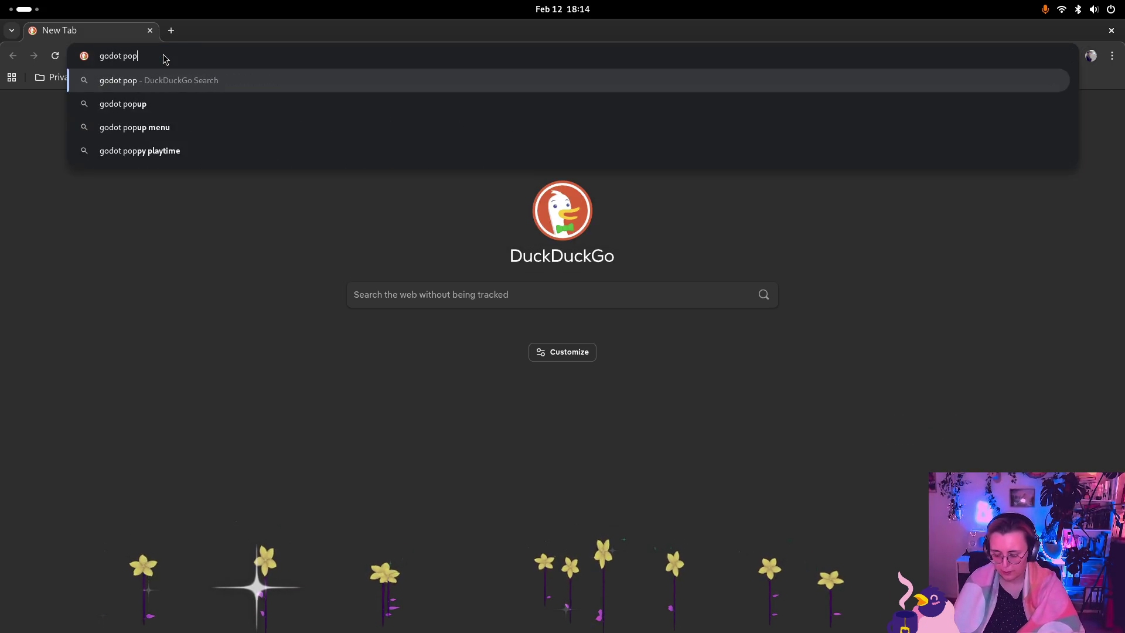
text( os wa)
text(y)
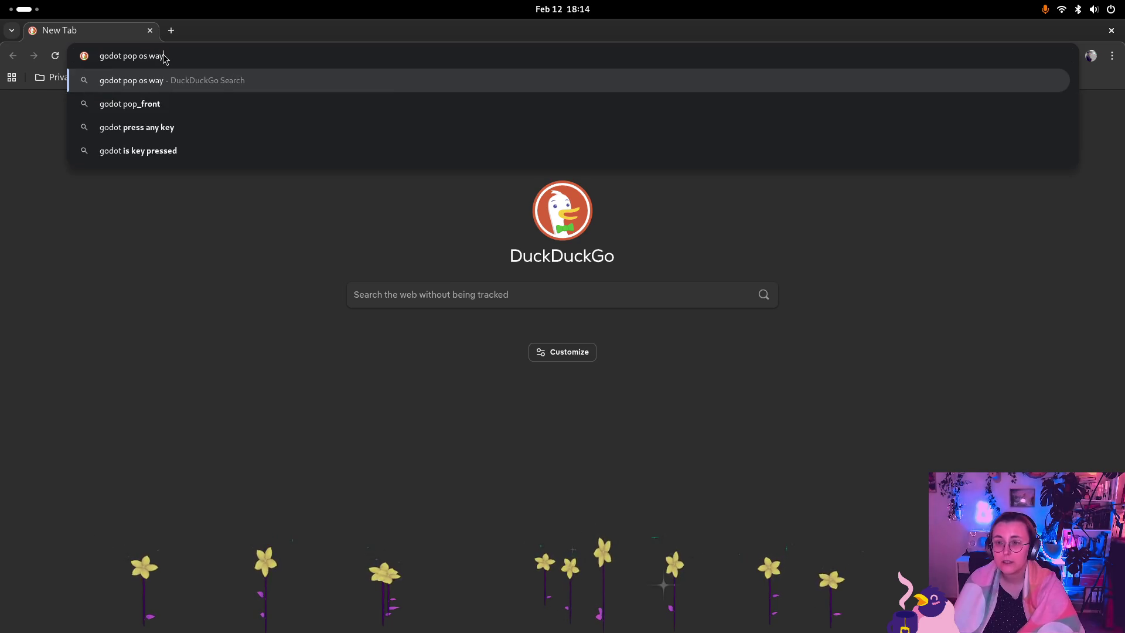
text(land)
key(Return)
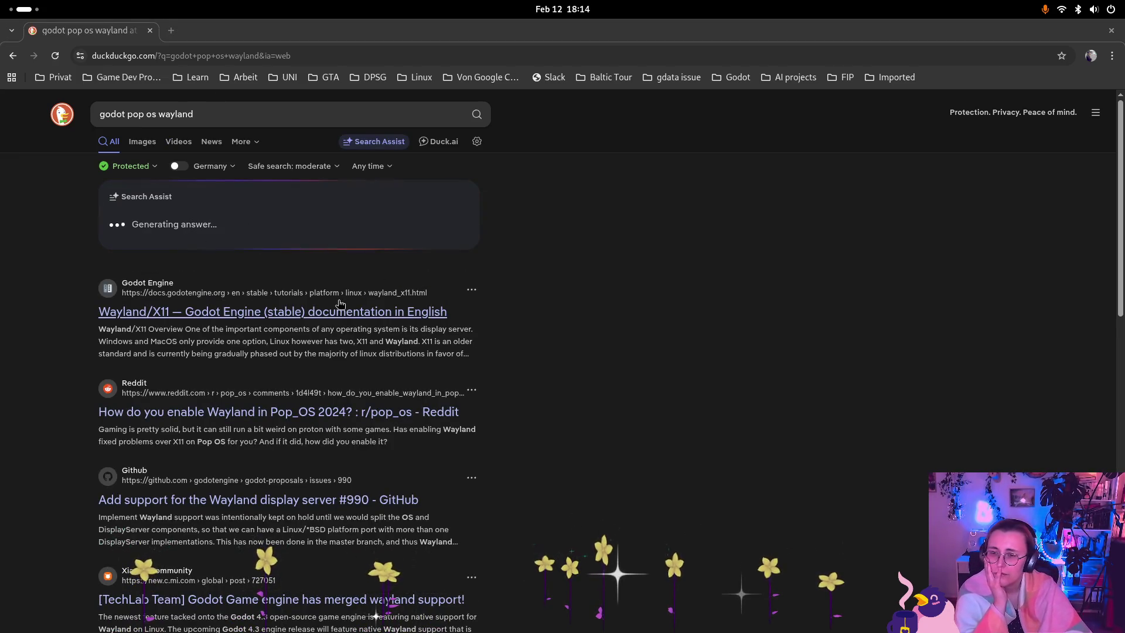
click(356, 314)
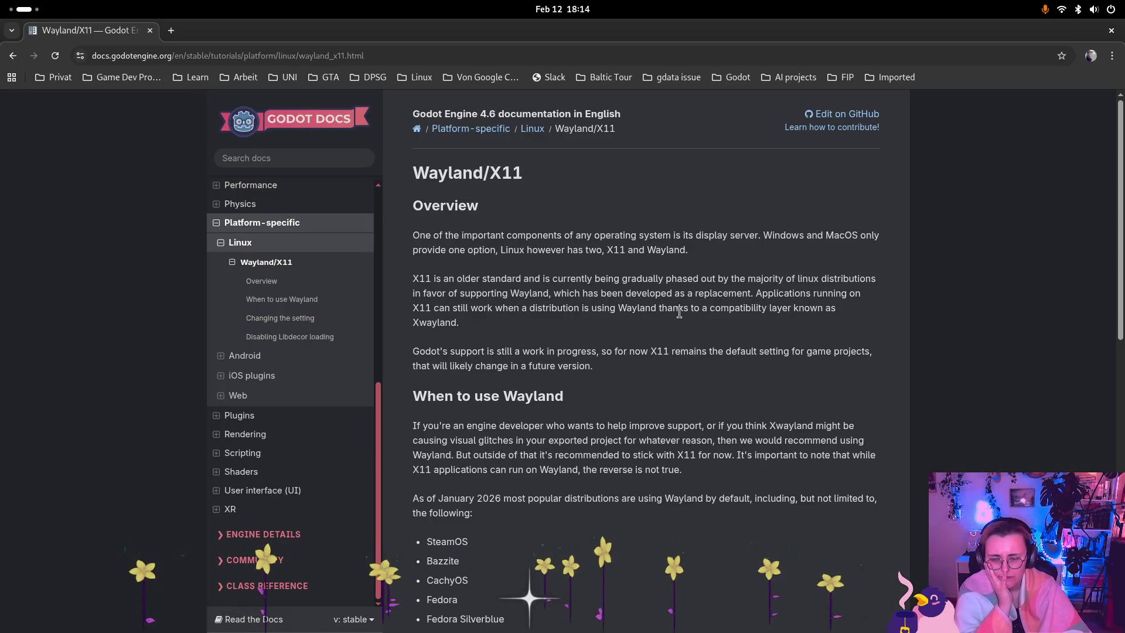
scroll(788, 248, down, 6)
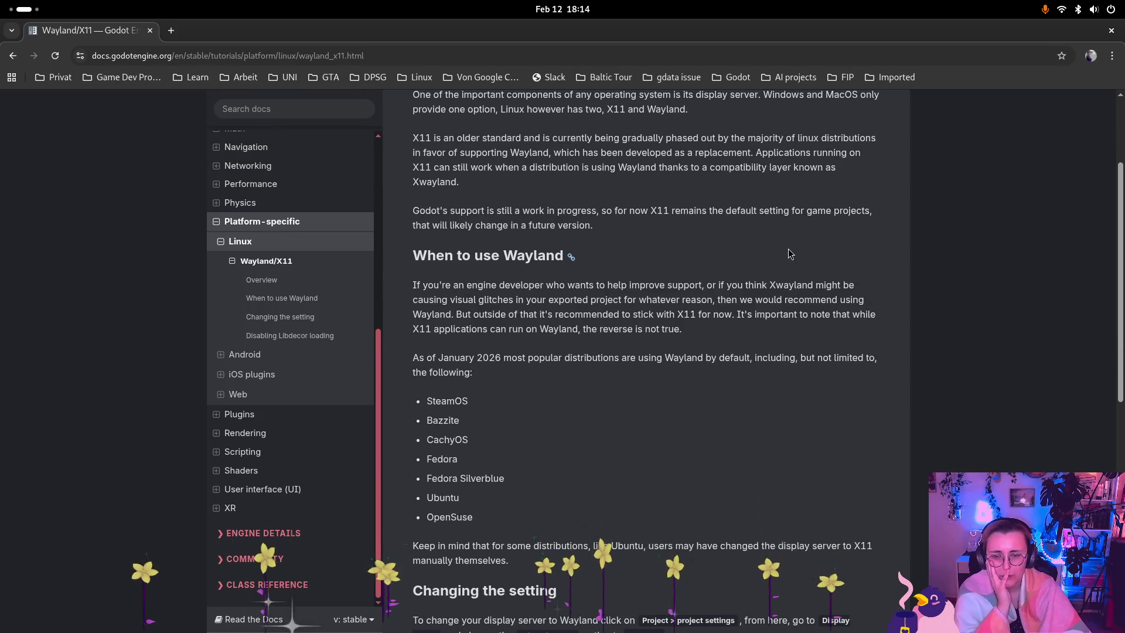
scroll(788, 252, down, 2)
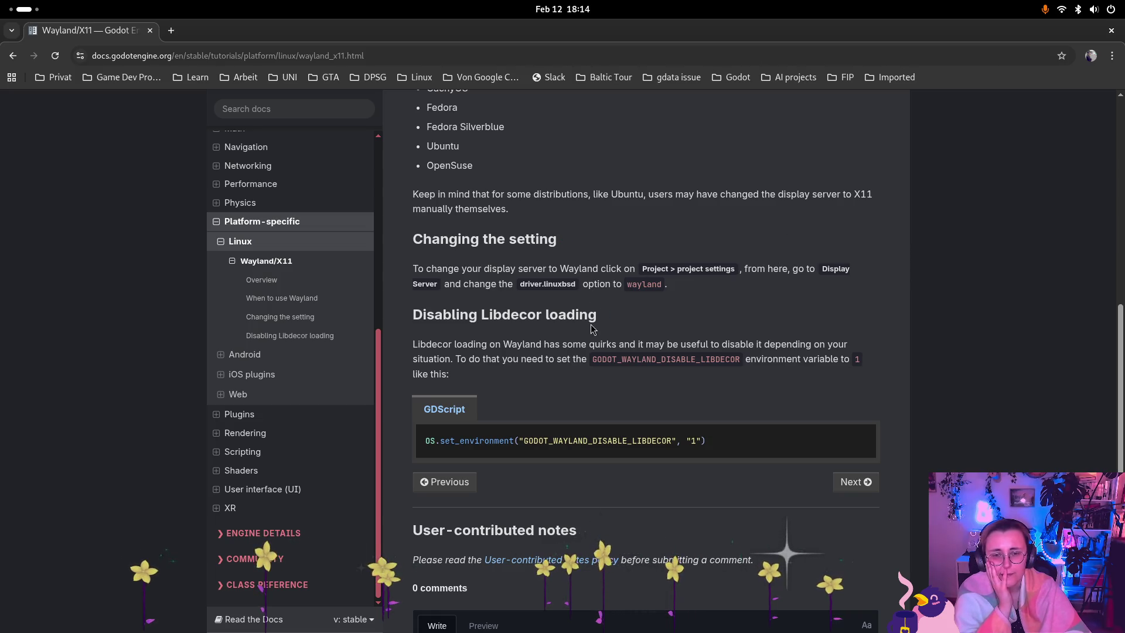
key(super)
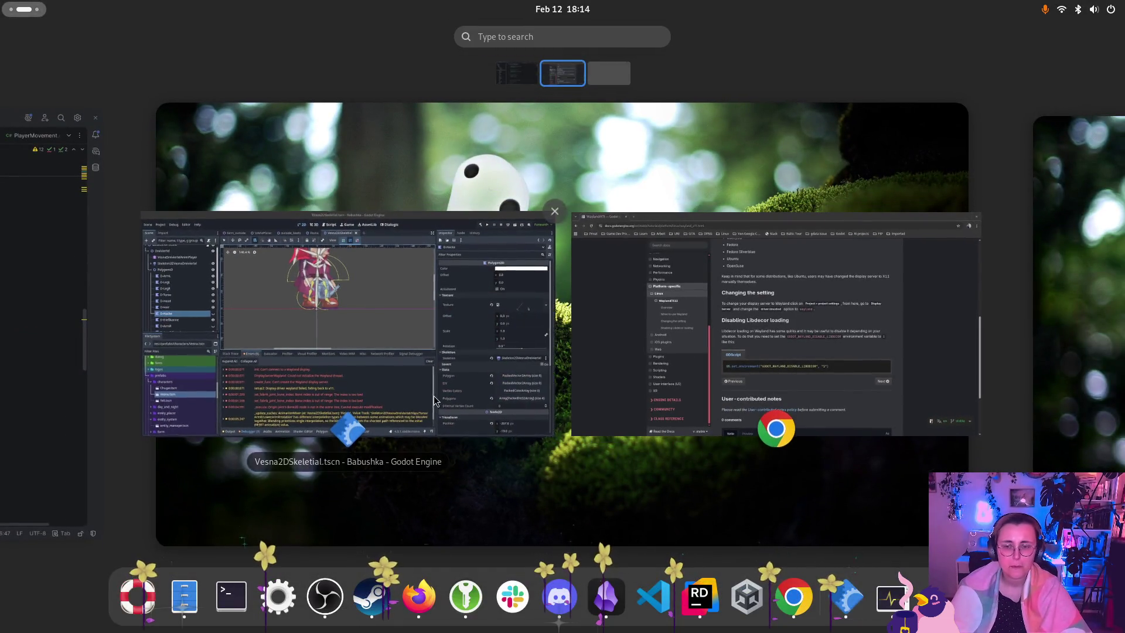
Step: Open Godot's Project Settings and inspect the Display group and Force Angle on Devices list
click(351, 263)
click(52, 55)
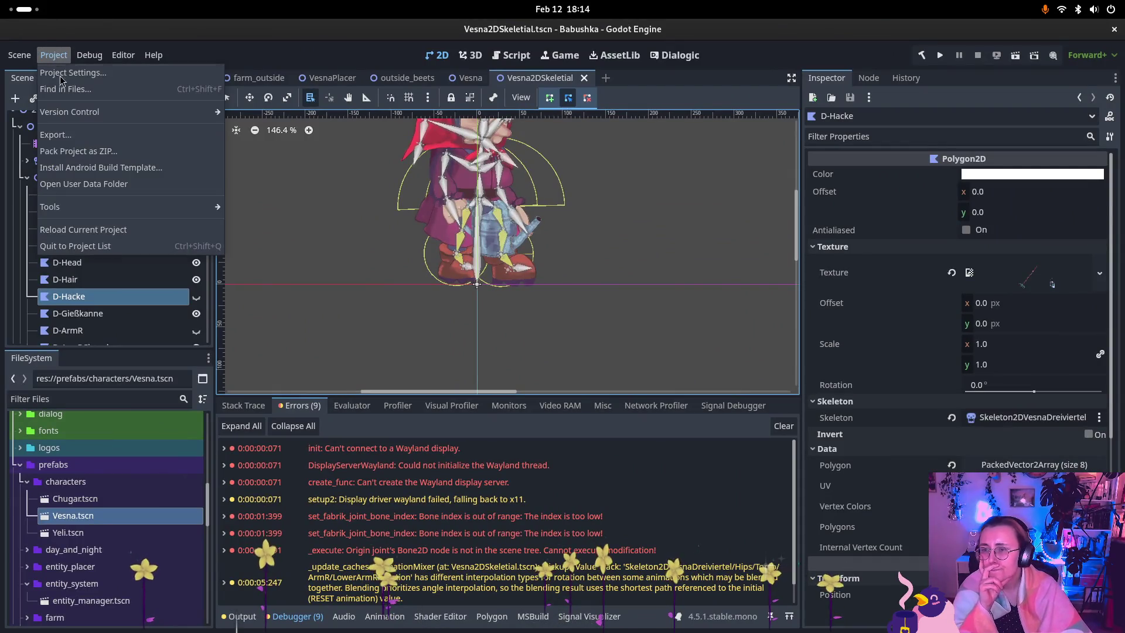
click(64, 74)
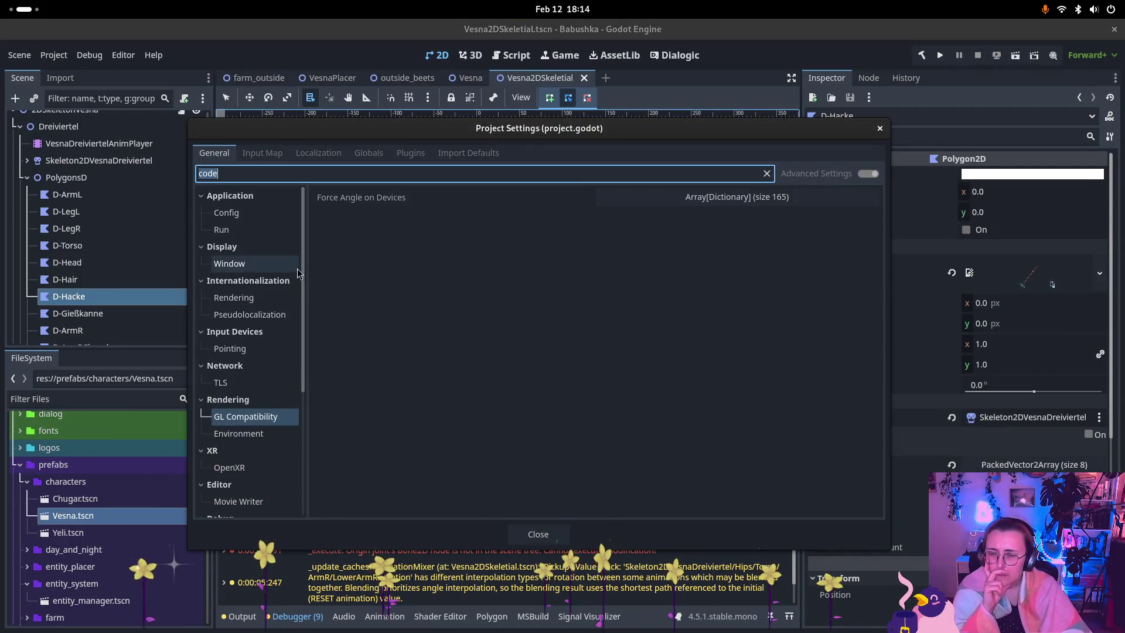
click(242, 246)
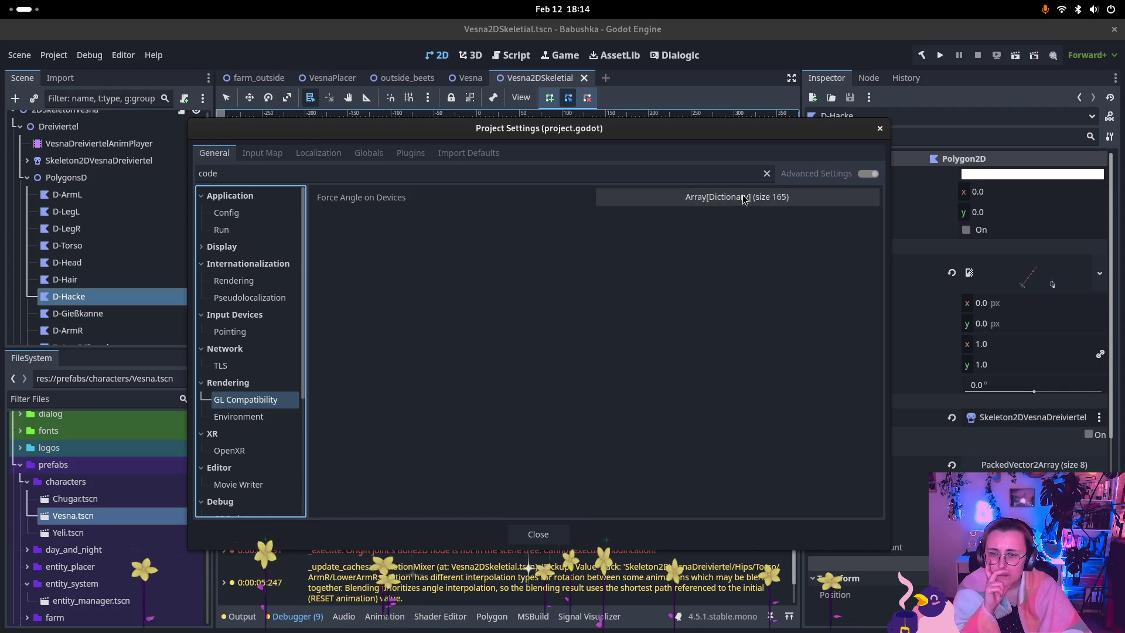
click(744, 198)
click(743, 200)
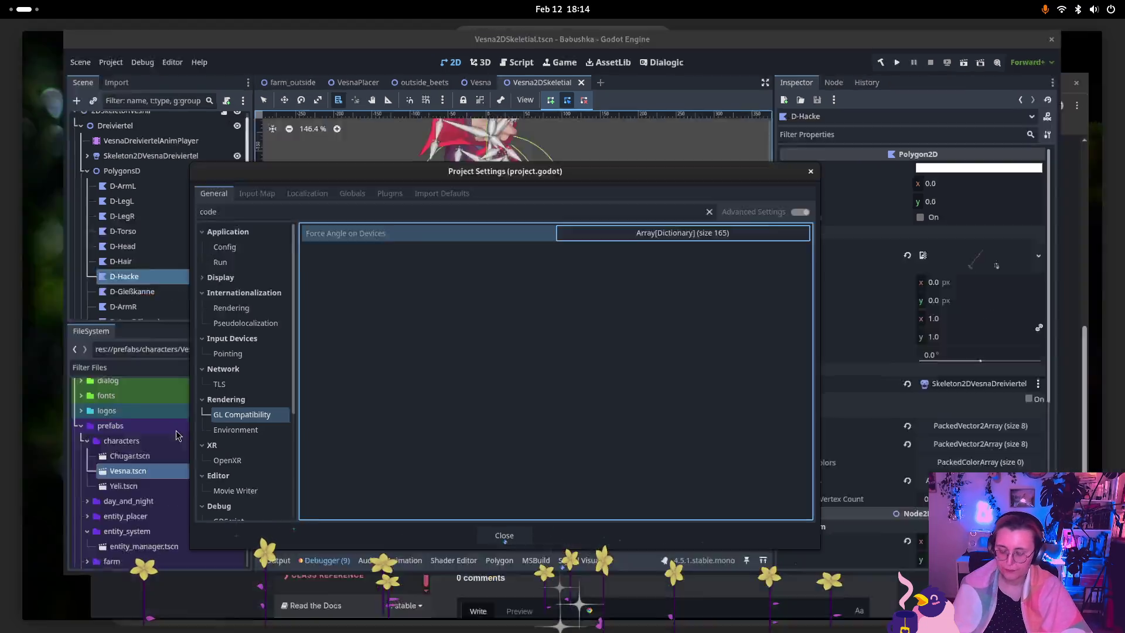
Step: Check the Wayland docs in the browser, then return to Project Settings and clear the search
key(super)
click(562, 252)
key(super)
click(715, 417)
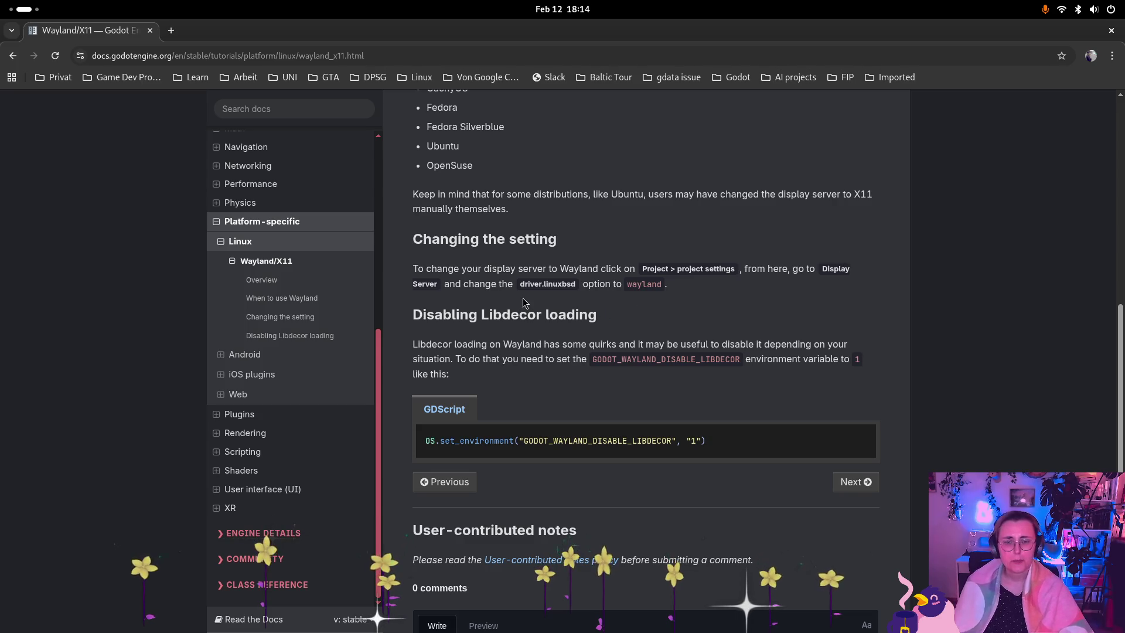
key(super)
click(458, 475)
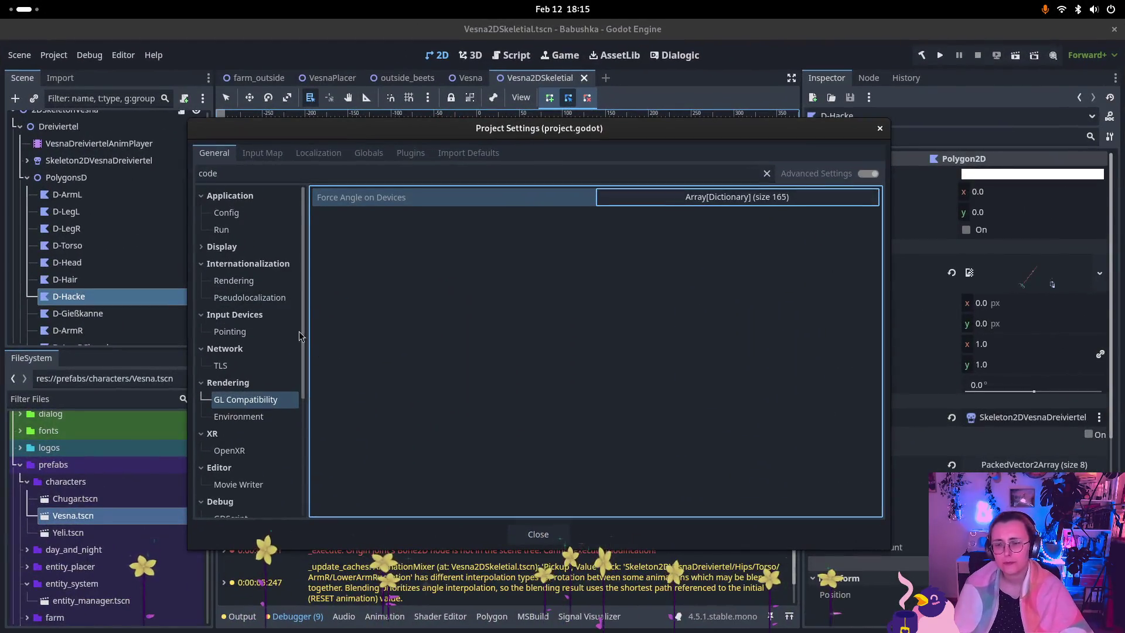
click(320, 171)
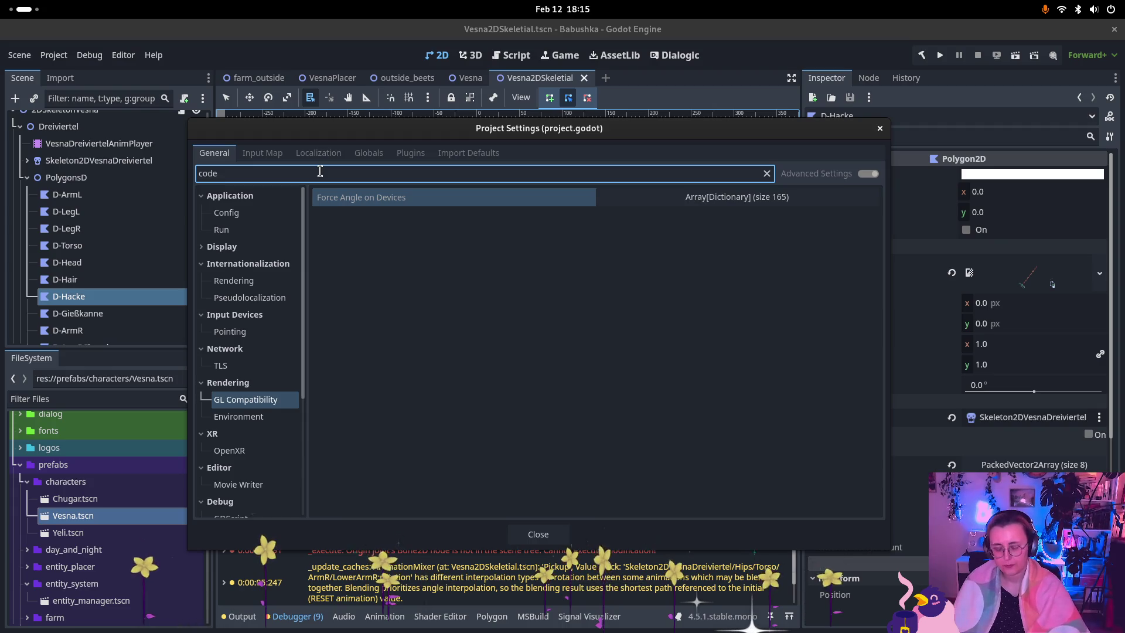
key(BackSpace)
key(BackSpace)
key(BackSpace)
key(BackSpace)
Step: Search 'display' and set the Display Server Driver.linuxbsd to x11, then close Project Settings
text(display)
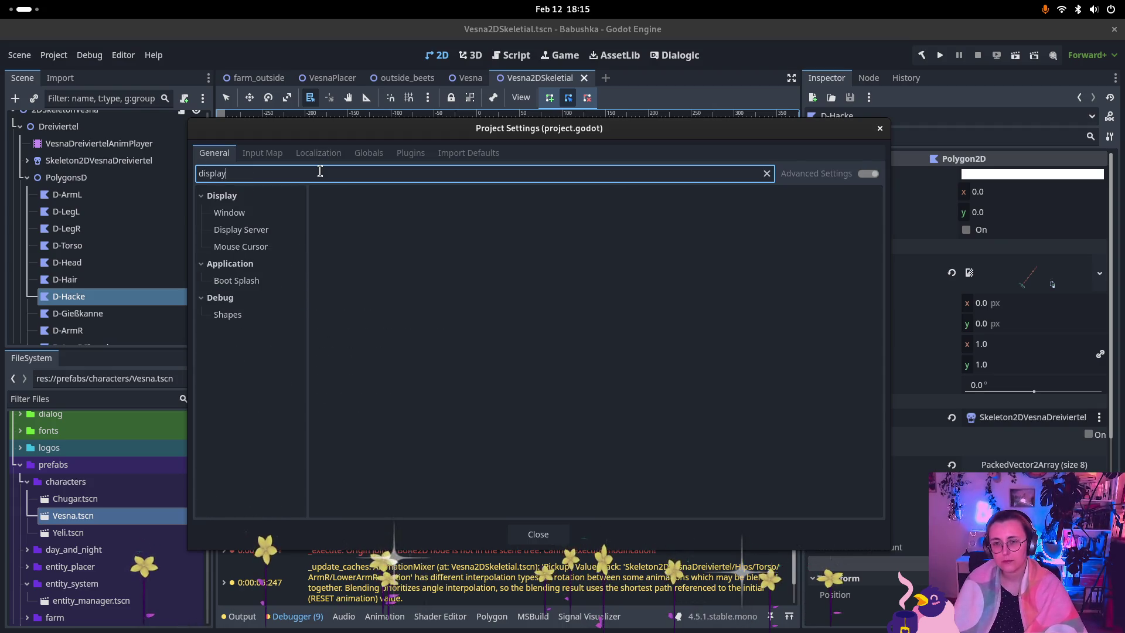
click(270, 230)
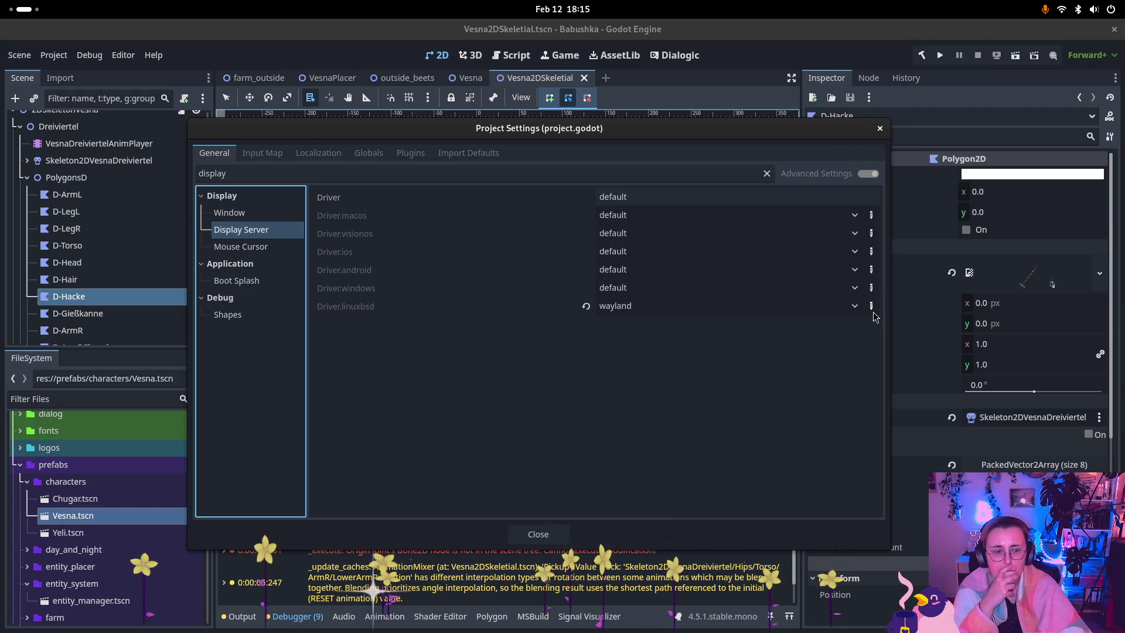
click(855, 307)
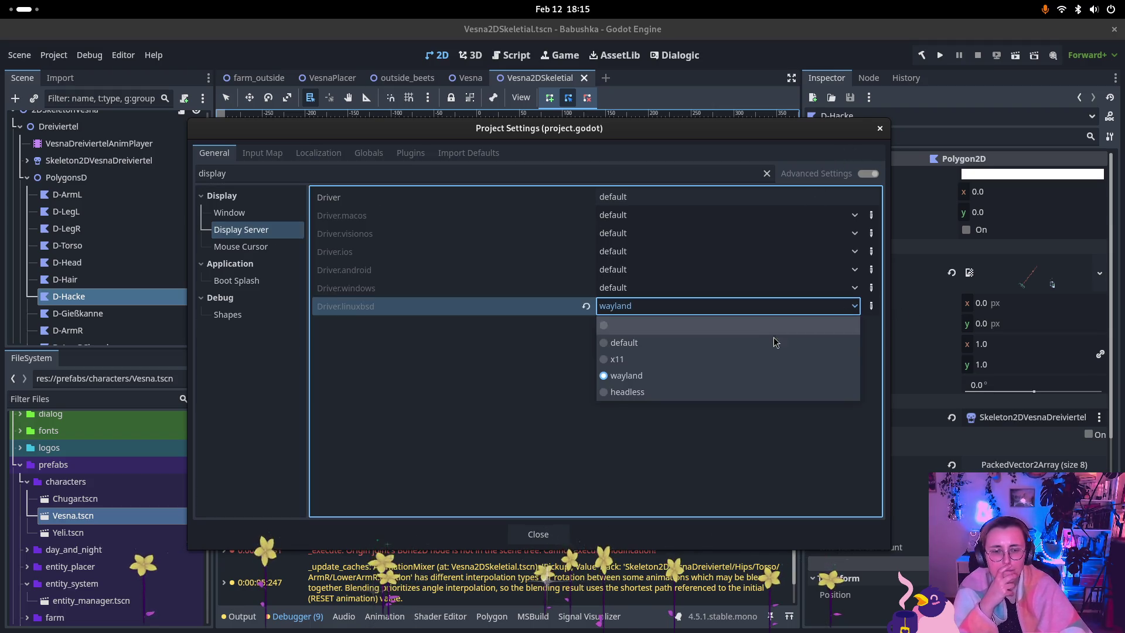
click(727, 360)
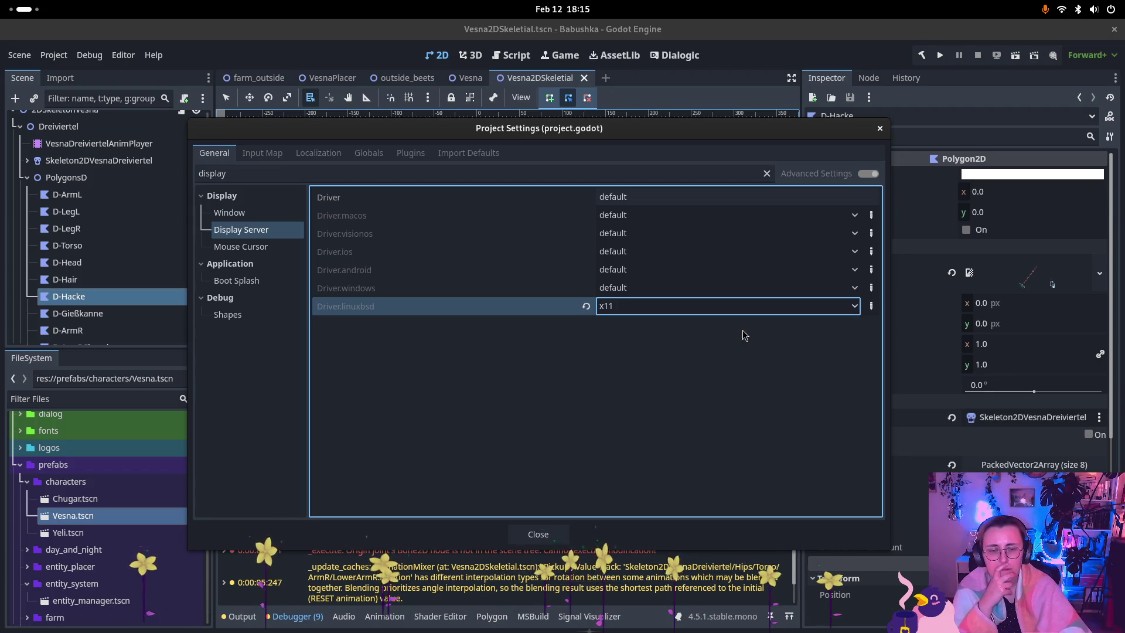
click(881, 129)
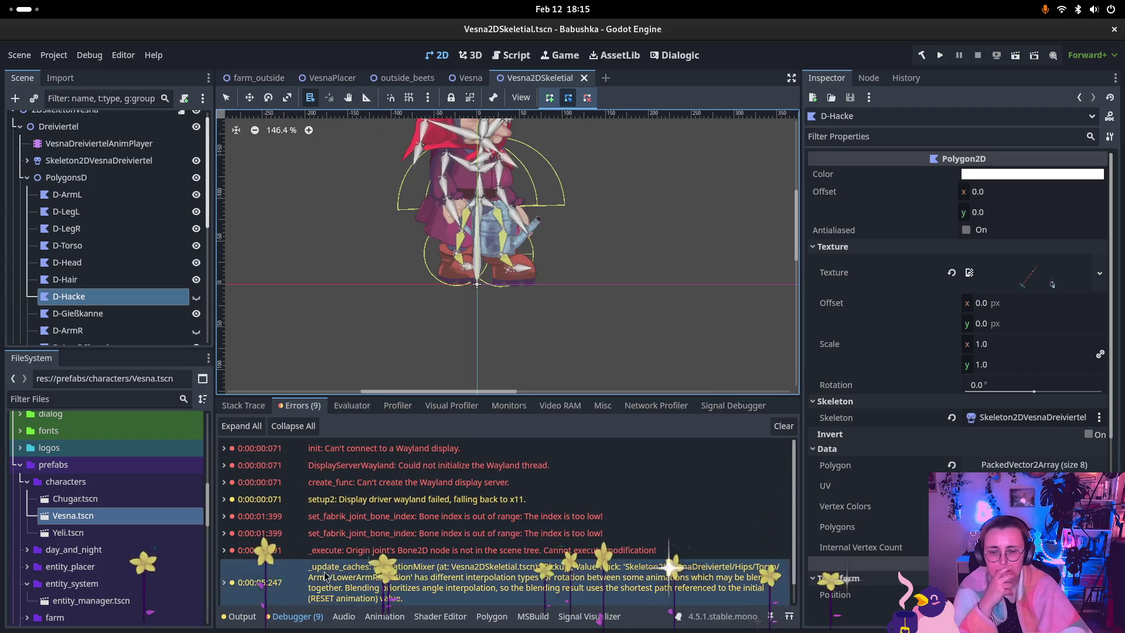
Step: Clear the debugger errors, switch to the farm_outside scene, and run it with F6
click(784, 426)
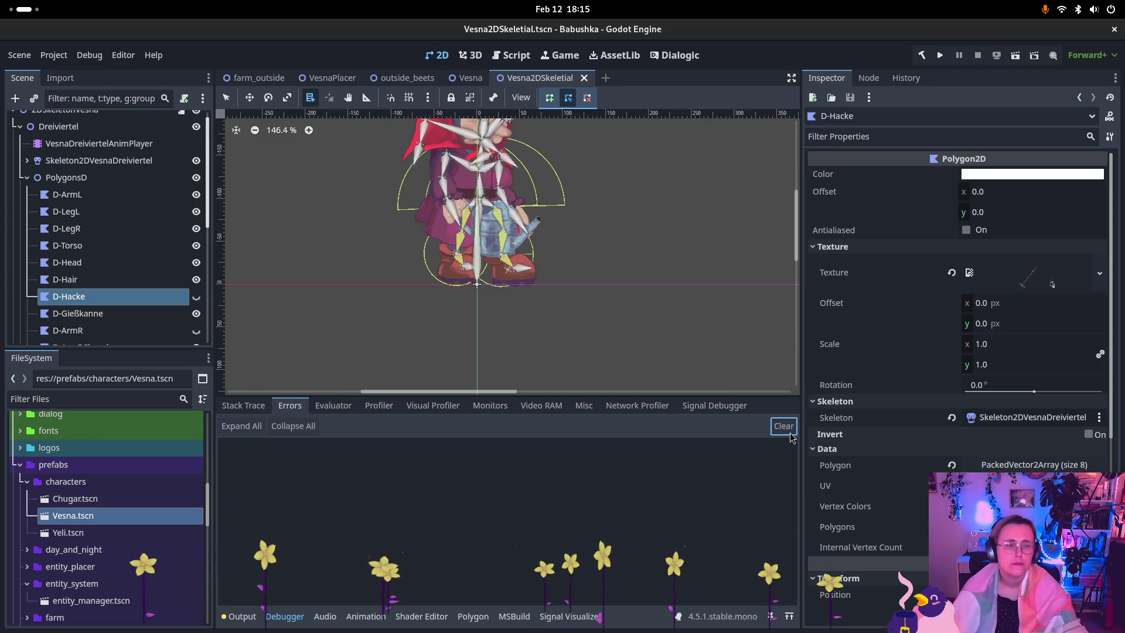
drag(433, 185, 440, 220)
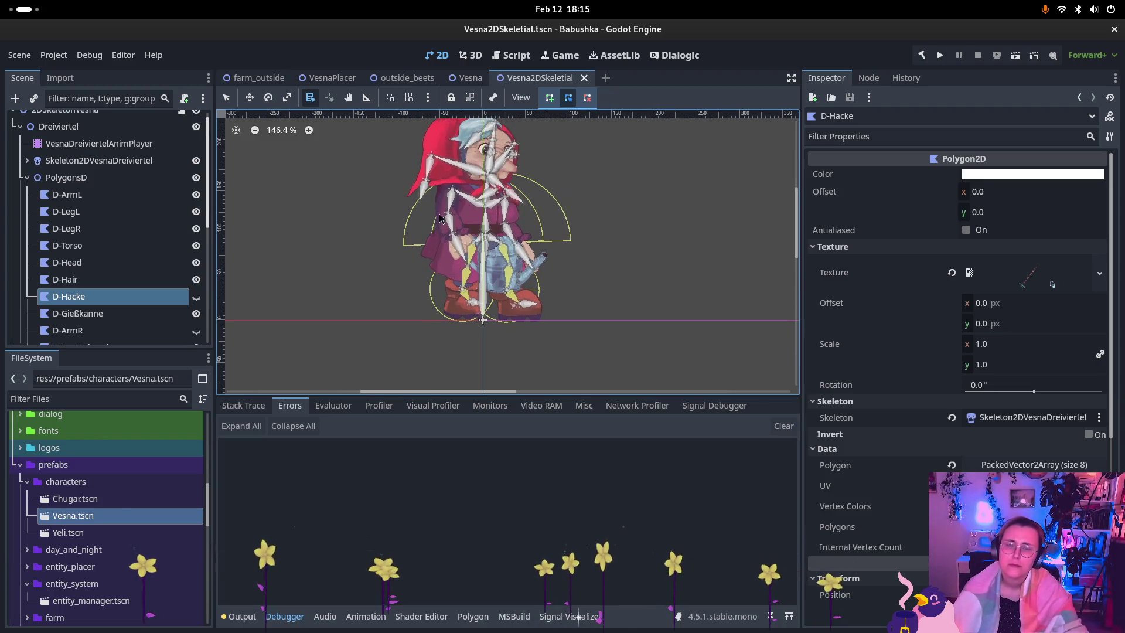
click(469, 78)
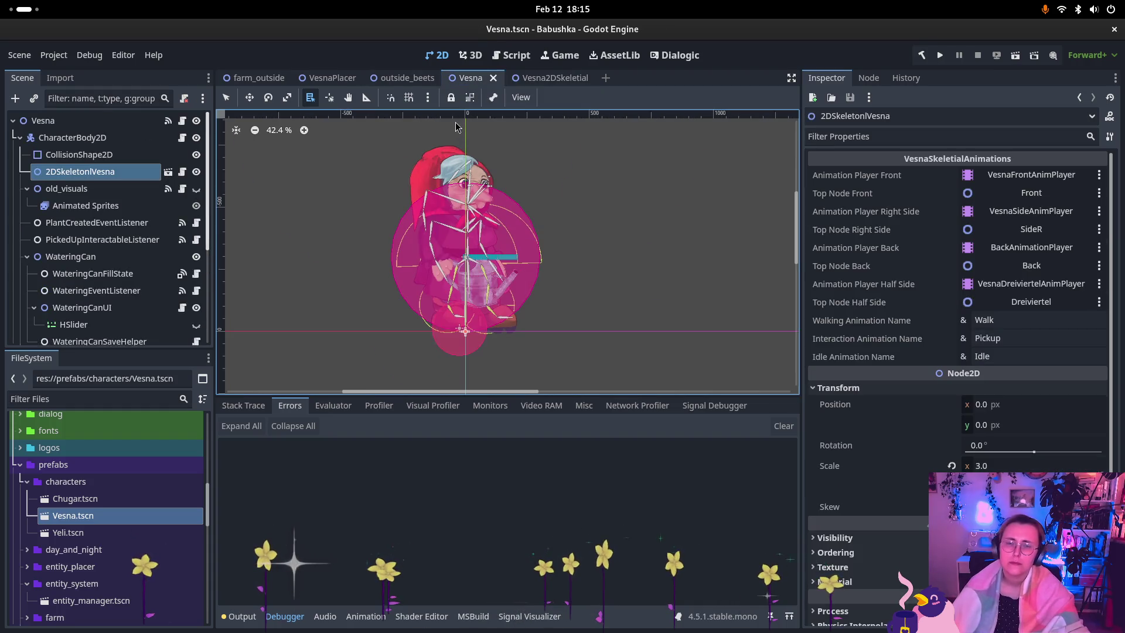
click(409, 80)
click(258, 78)
key(F6)
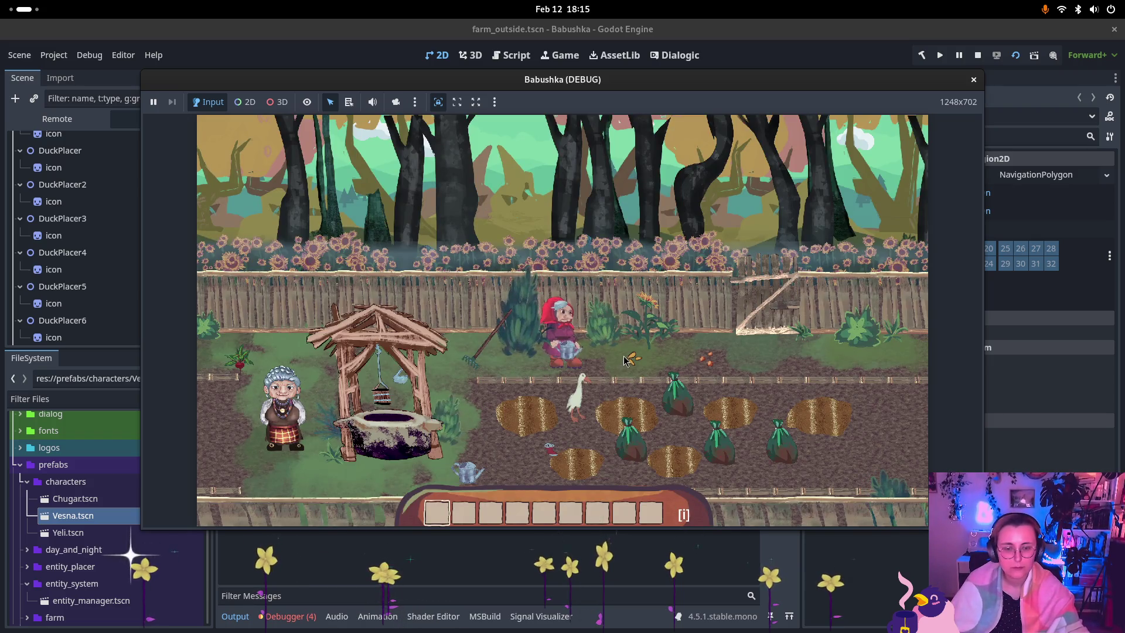
Step: Walk Vesna left and right around the well with the WASD keys, then stop the game
click(625, 360)
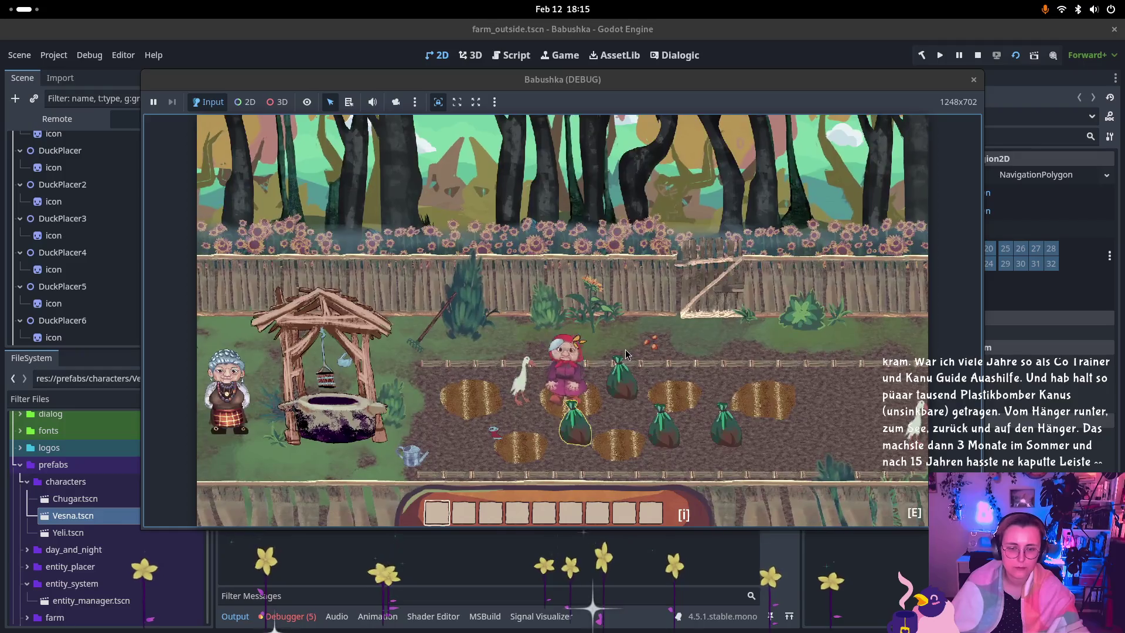
key(s)
key(a)
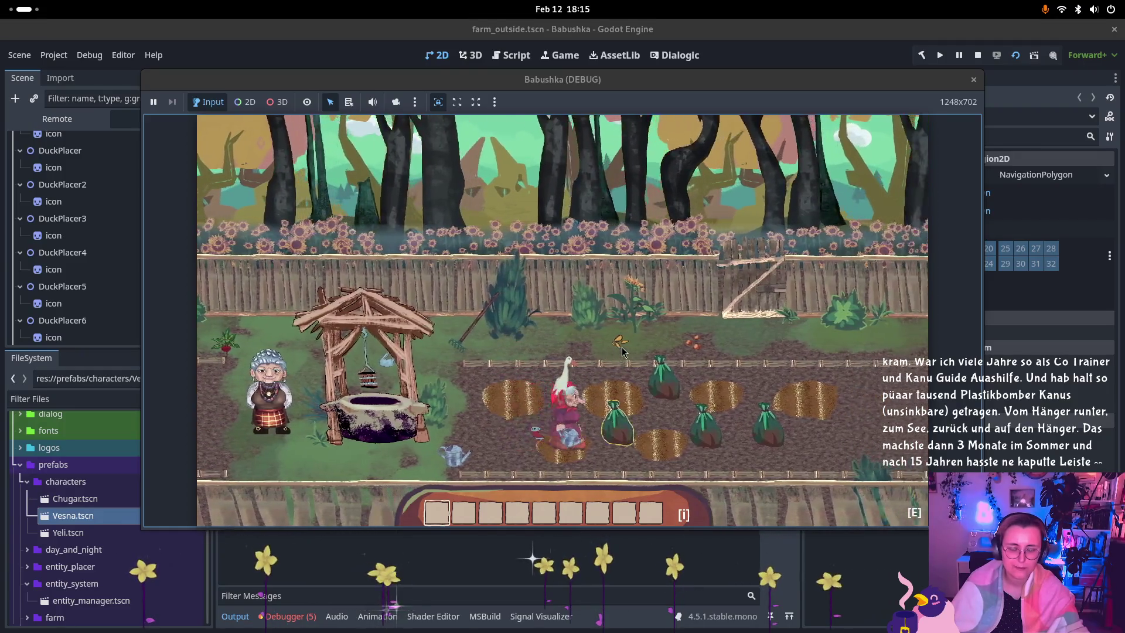
key(d)
key(w)
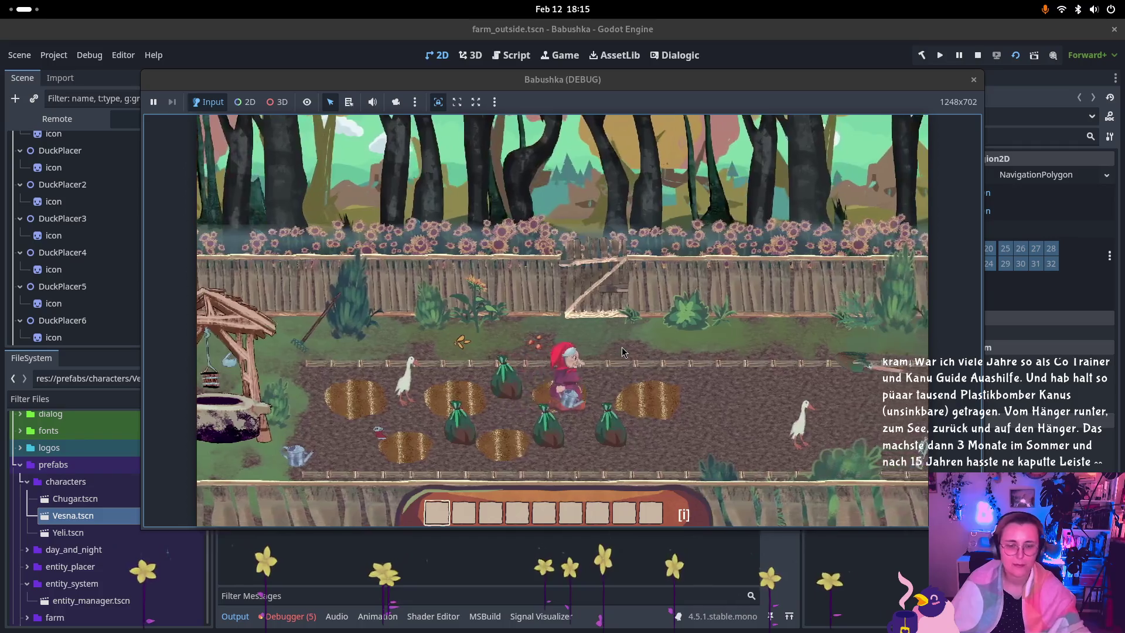
key(d)
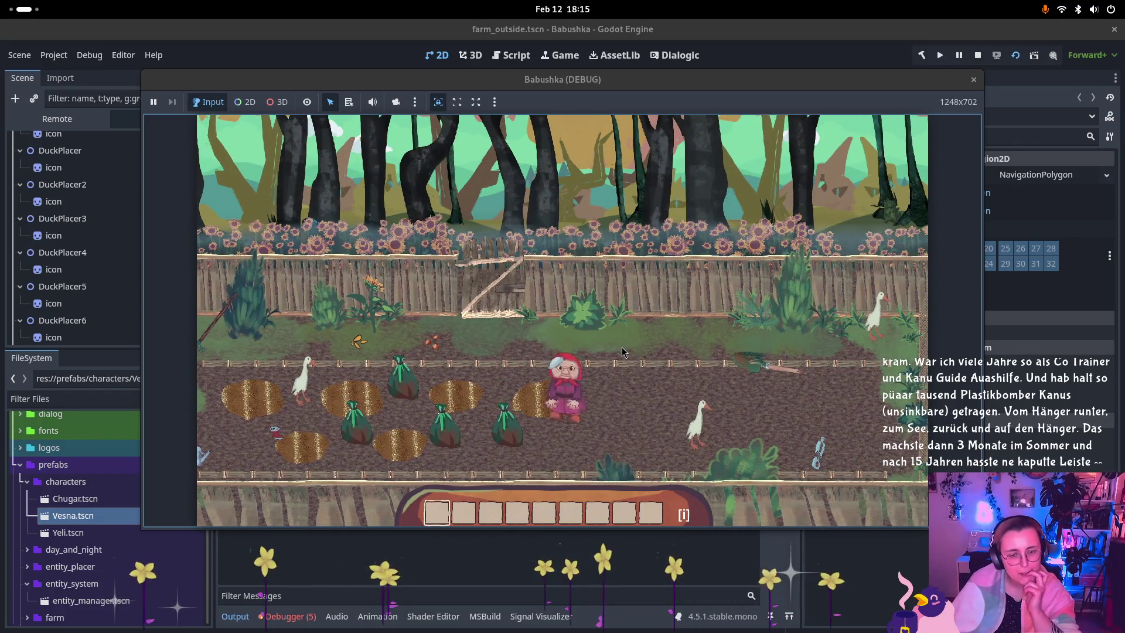
key(d)
key(w)
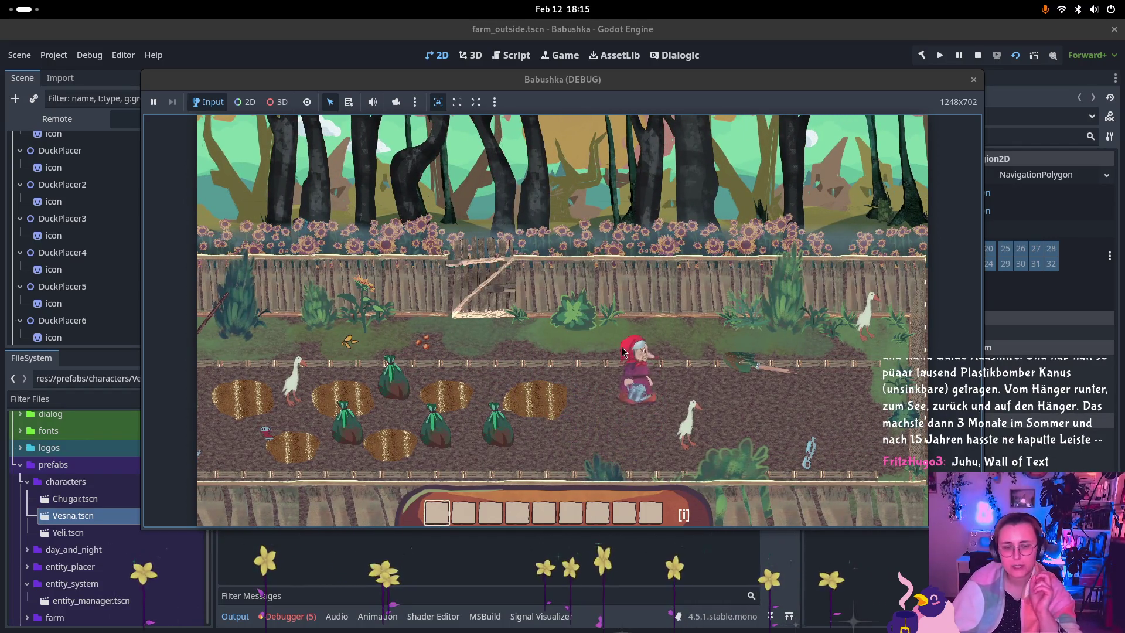
key(a)
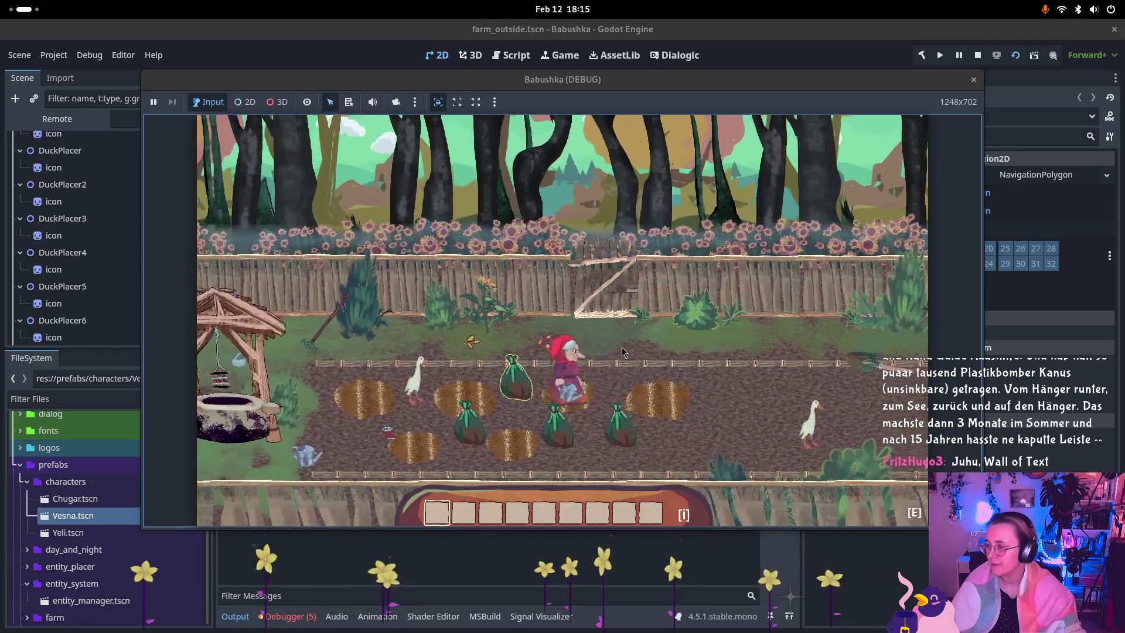
key(a)
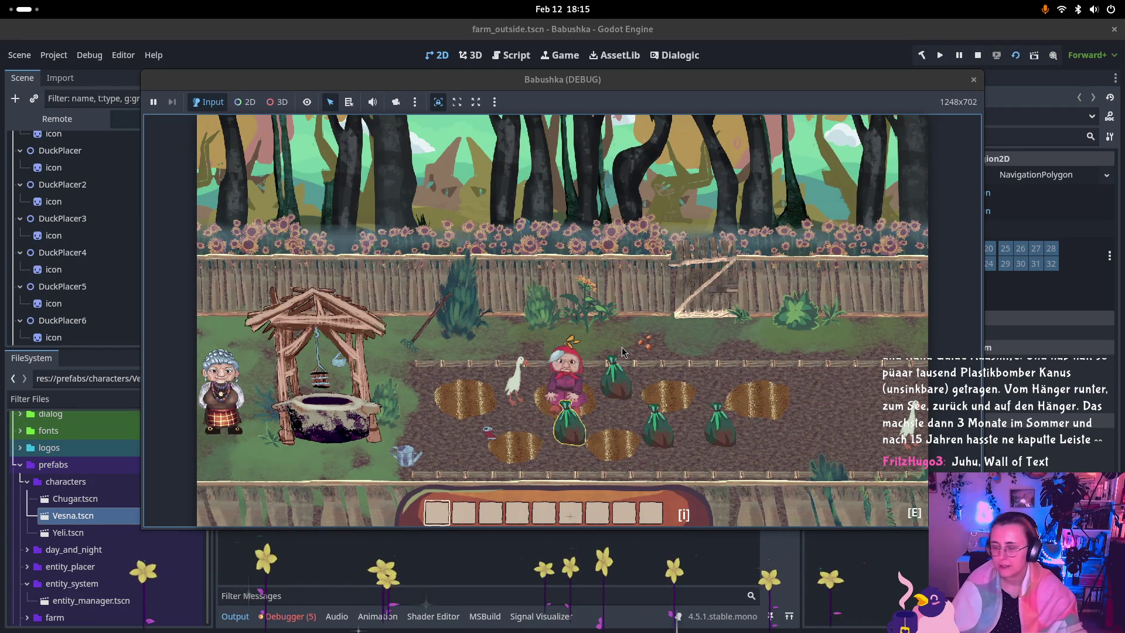
key(s)
key(a)
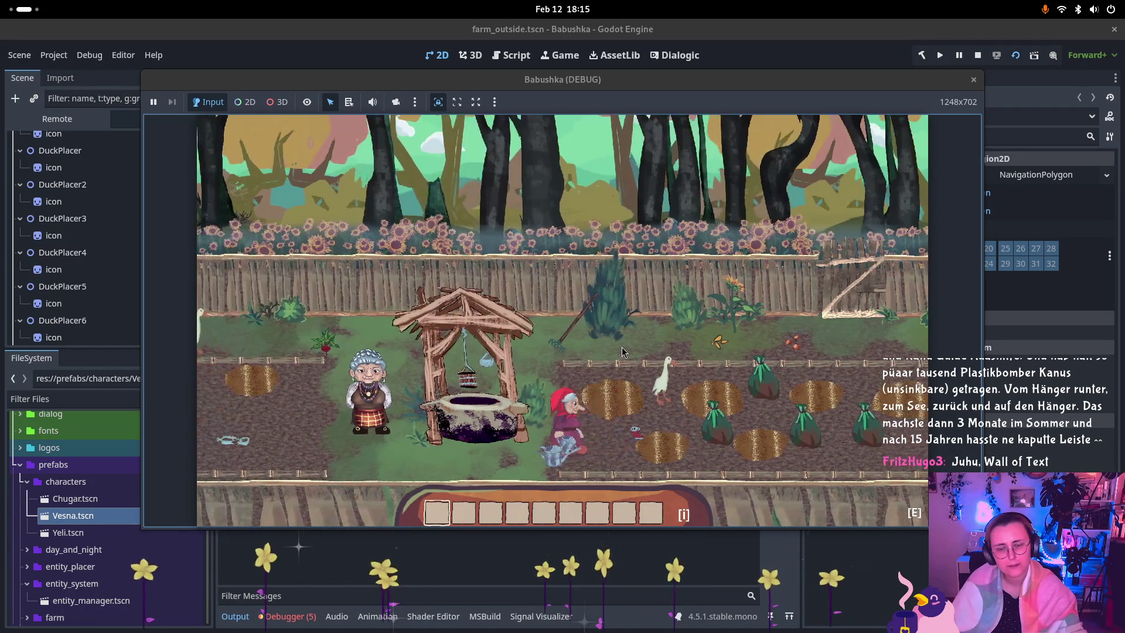
key(a)
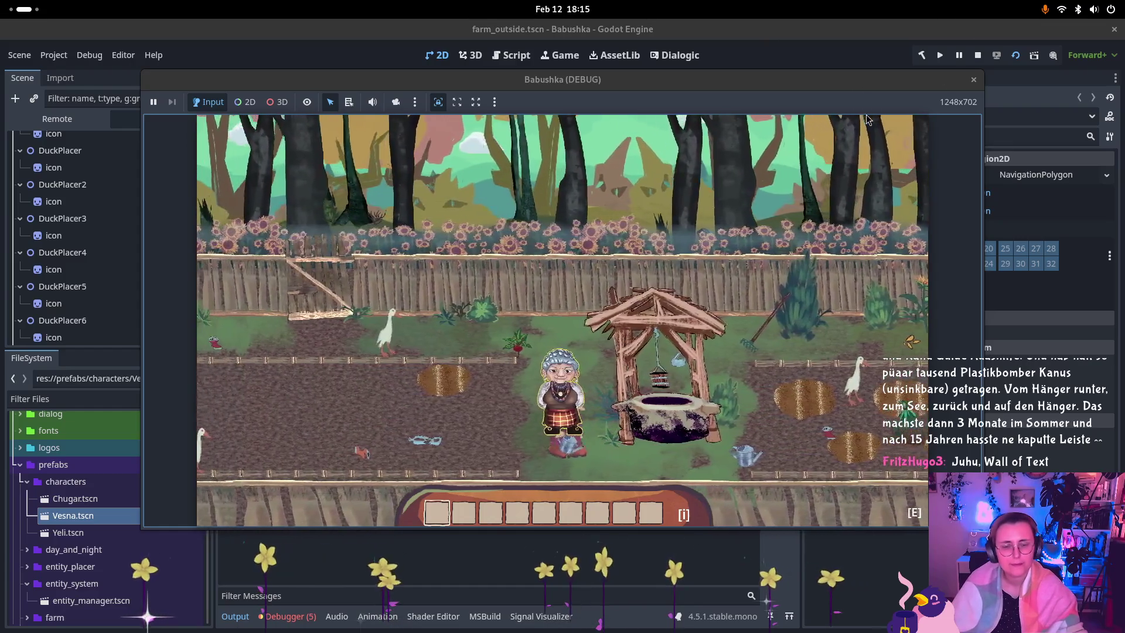
key(a)
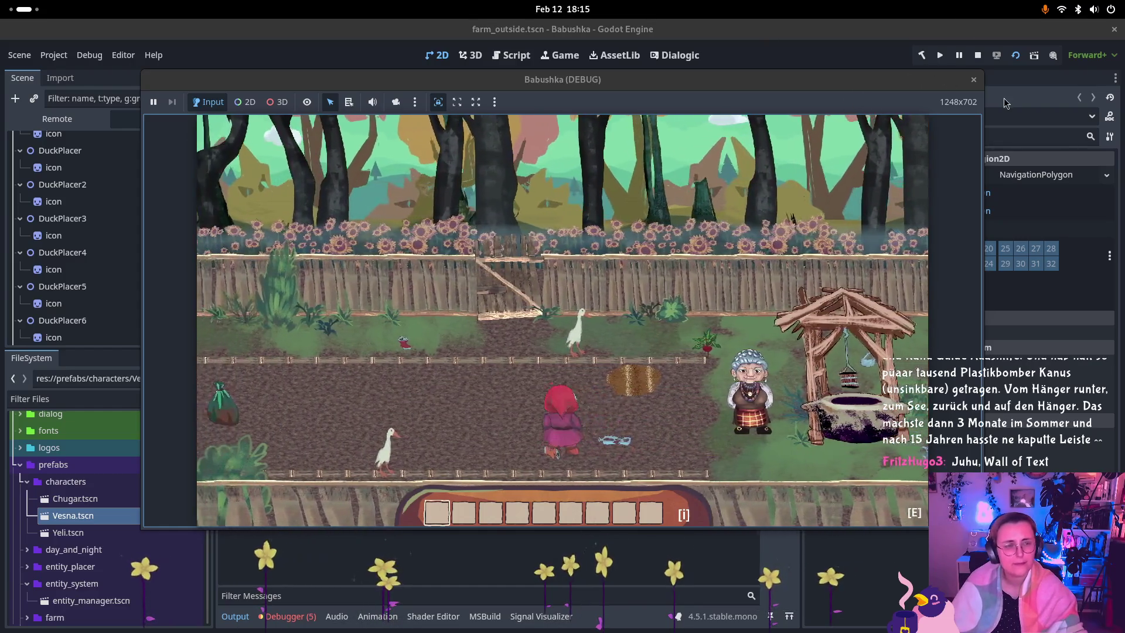
key(w)
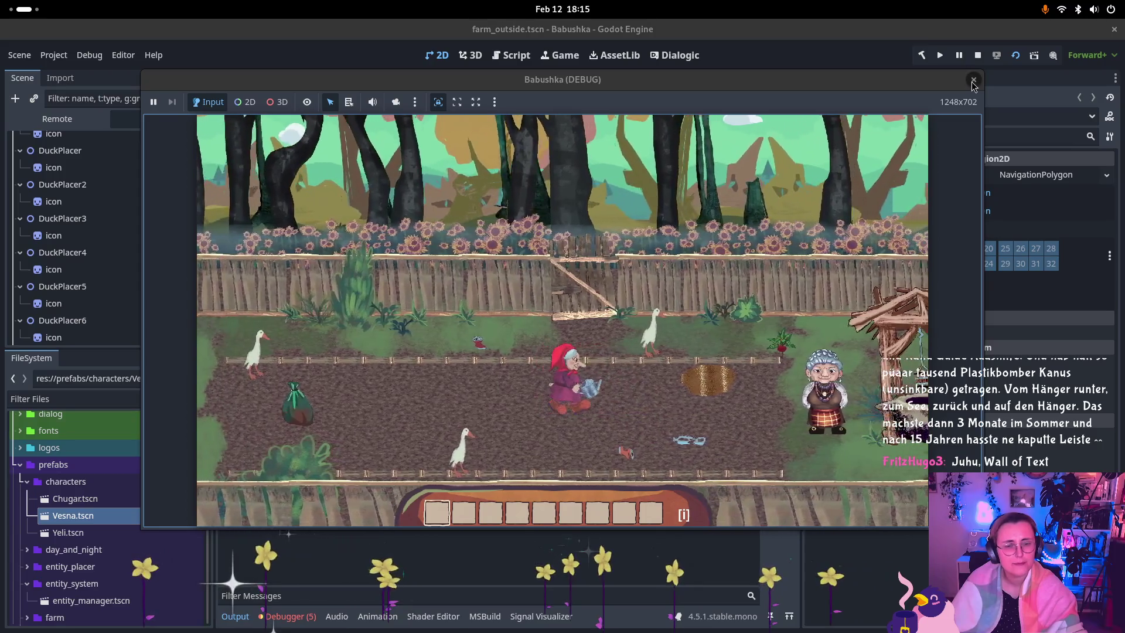
key(d)
key(s)
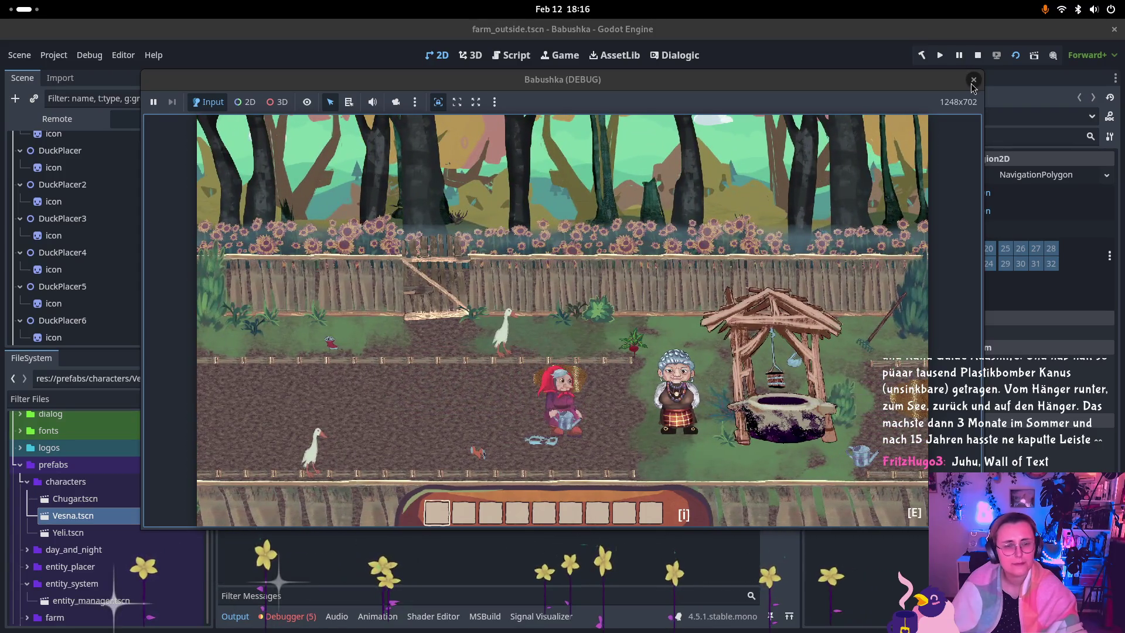
click(973, 80)
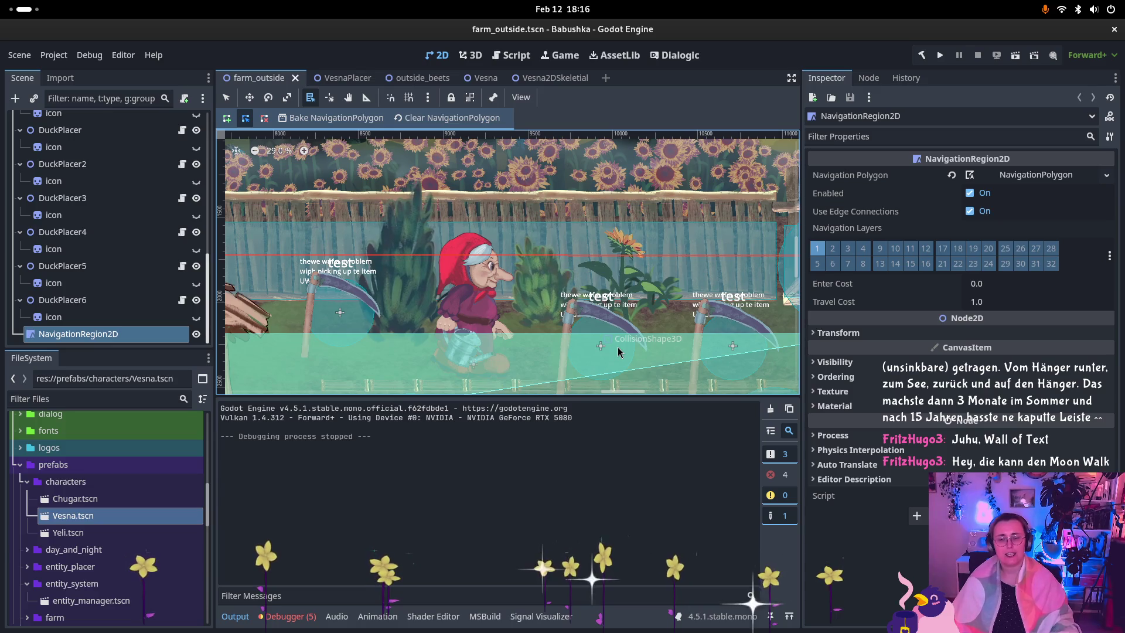
Step: Return to the farm_outside scene in the editor after the debug session stops
mouse_move(548, 77)
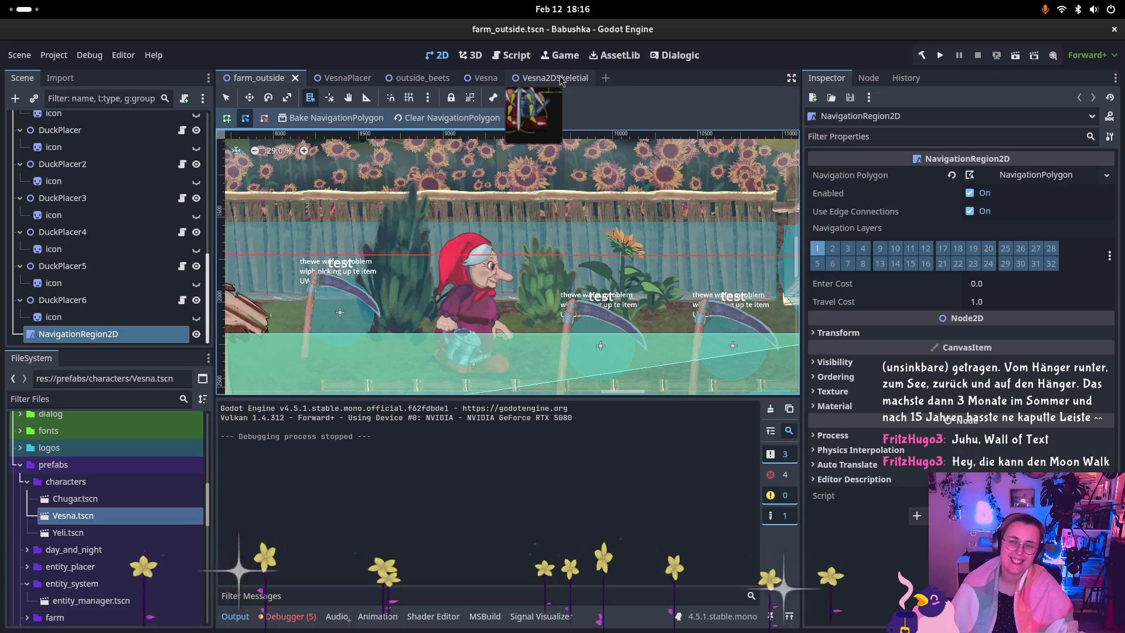
Step: Open the Vesna2DSkeletial scene and review the bone index and Bone2D errors in the Debugger
click(564, 77)
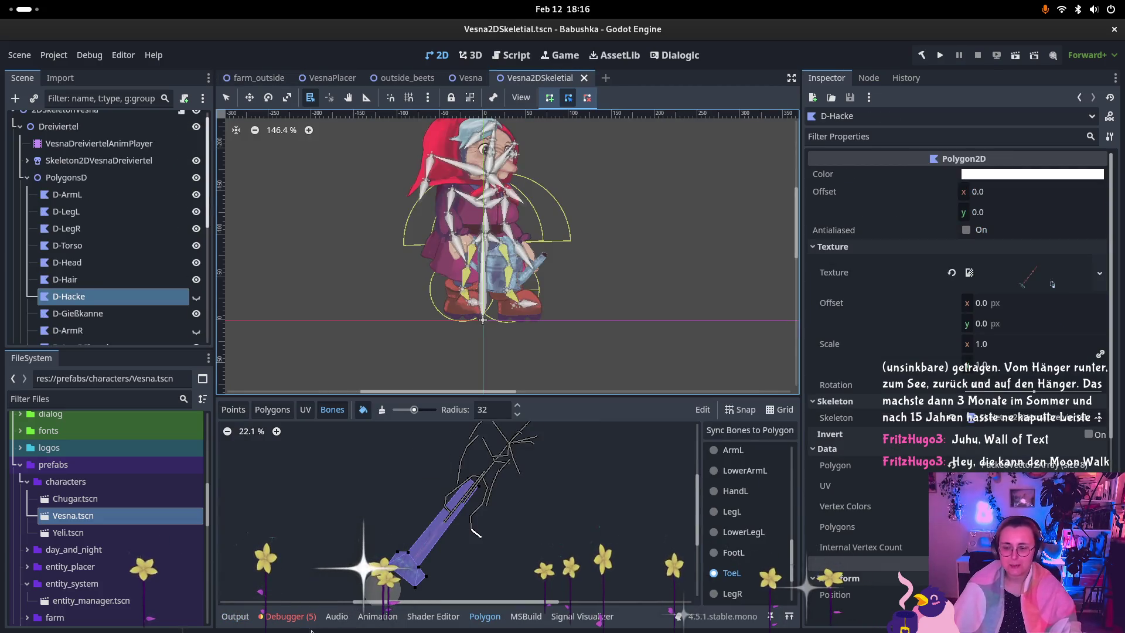
click(290, 616)
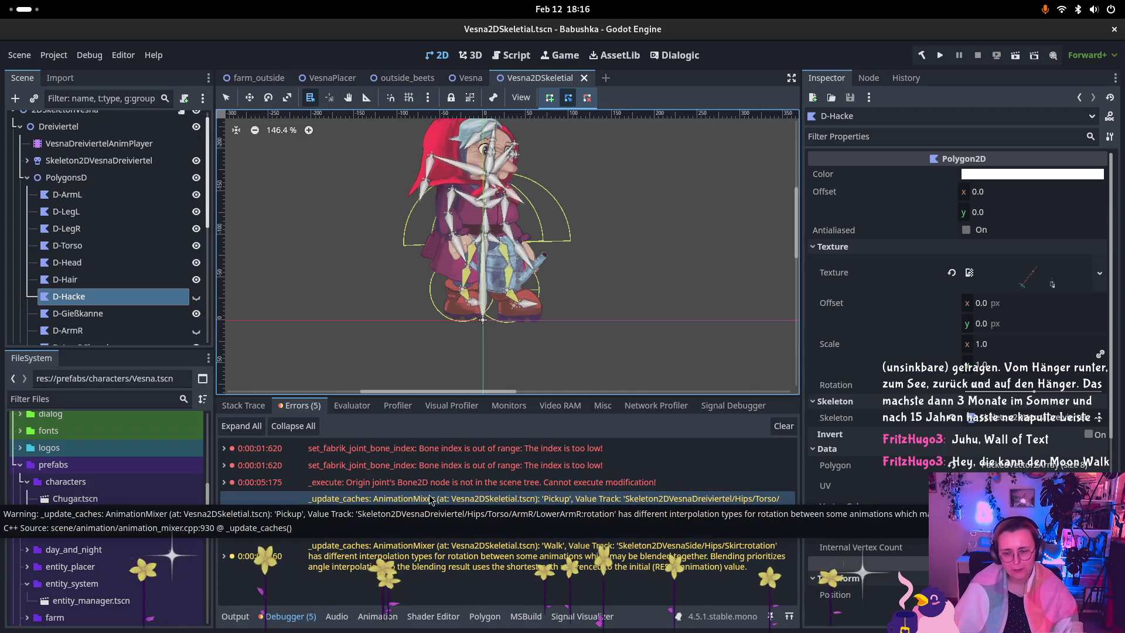
click(456, 469)
key(Up)
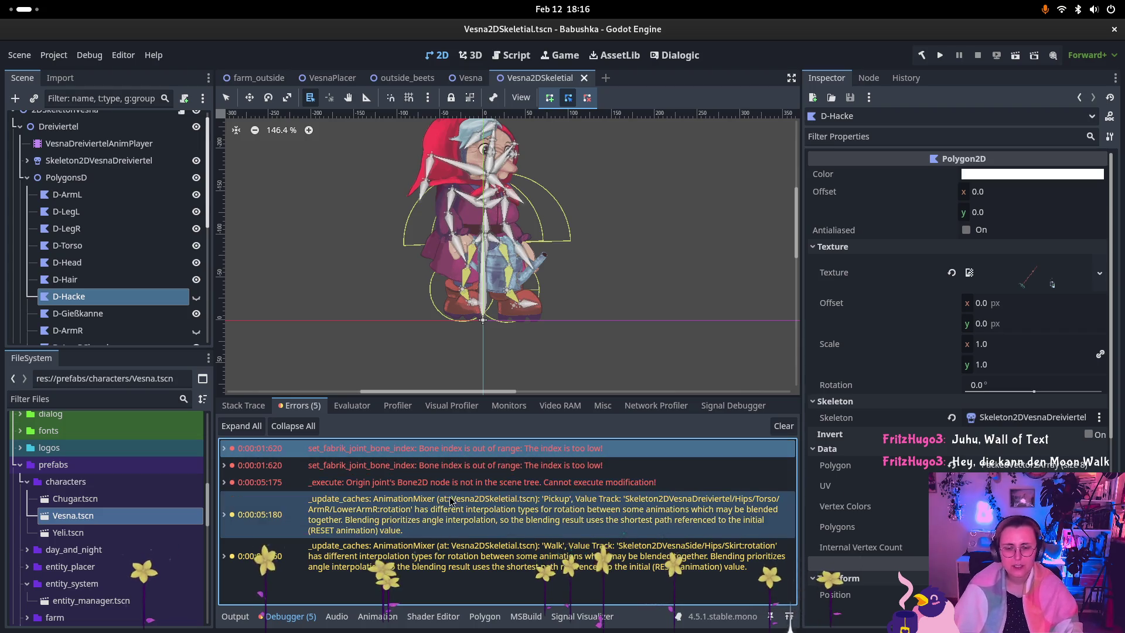
click(479, 481)
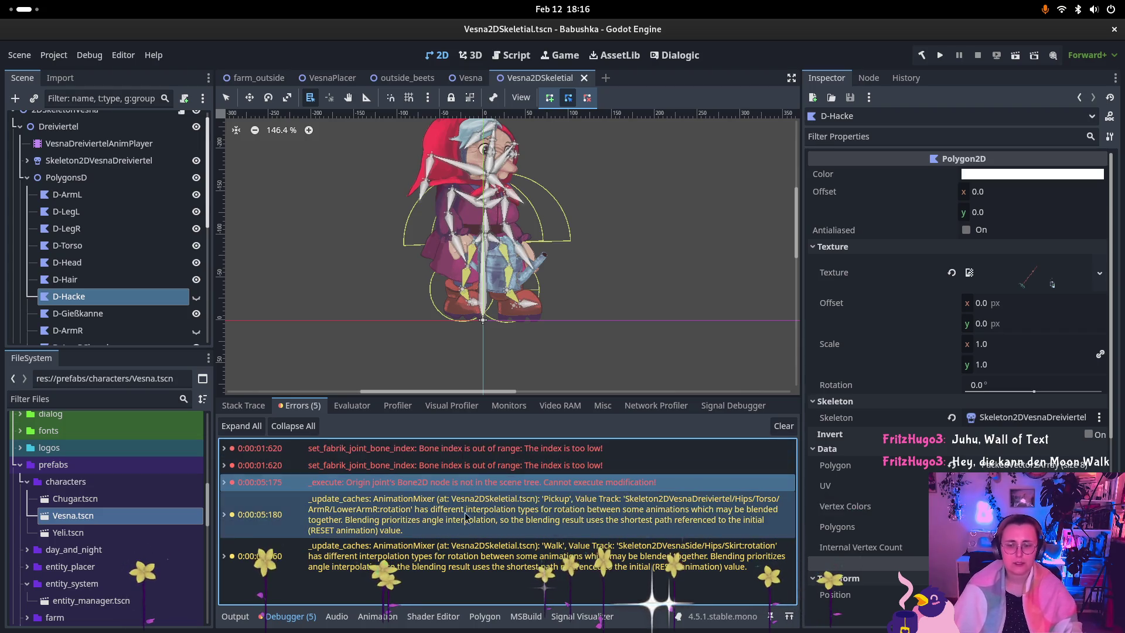
Step: Clear all five debugger errors, return to the Output log, and bring up the window overview
click(783, 426)
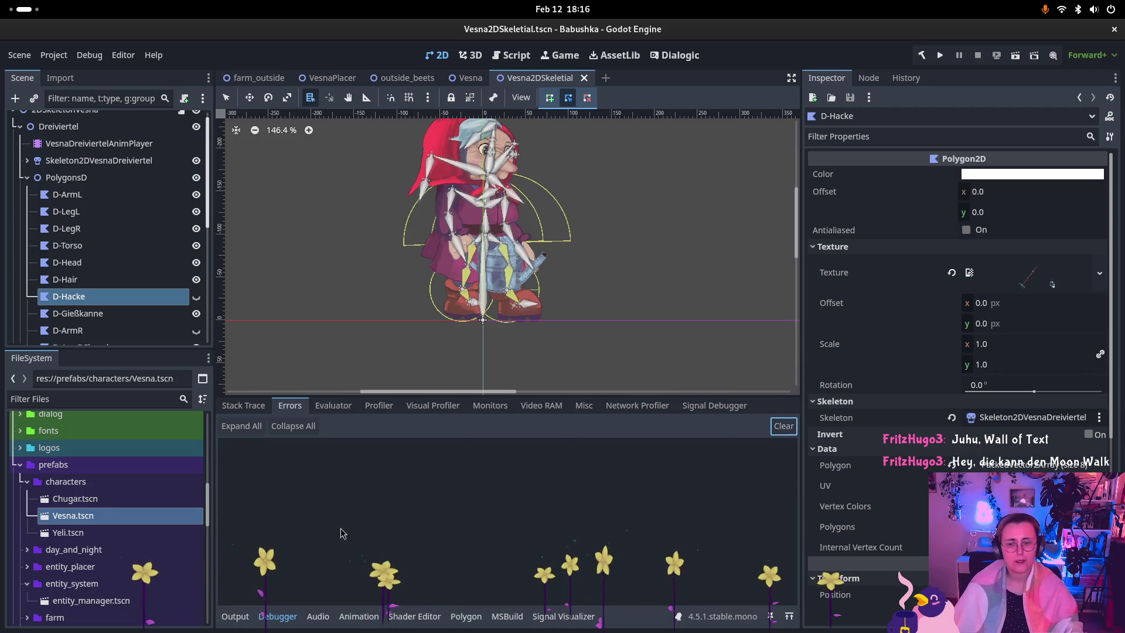
click(234, 617)
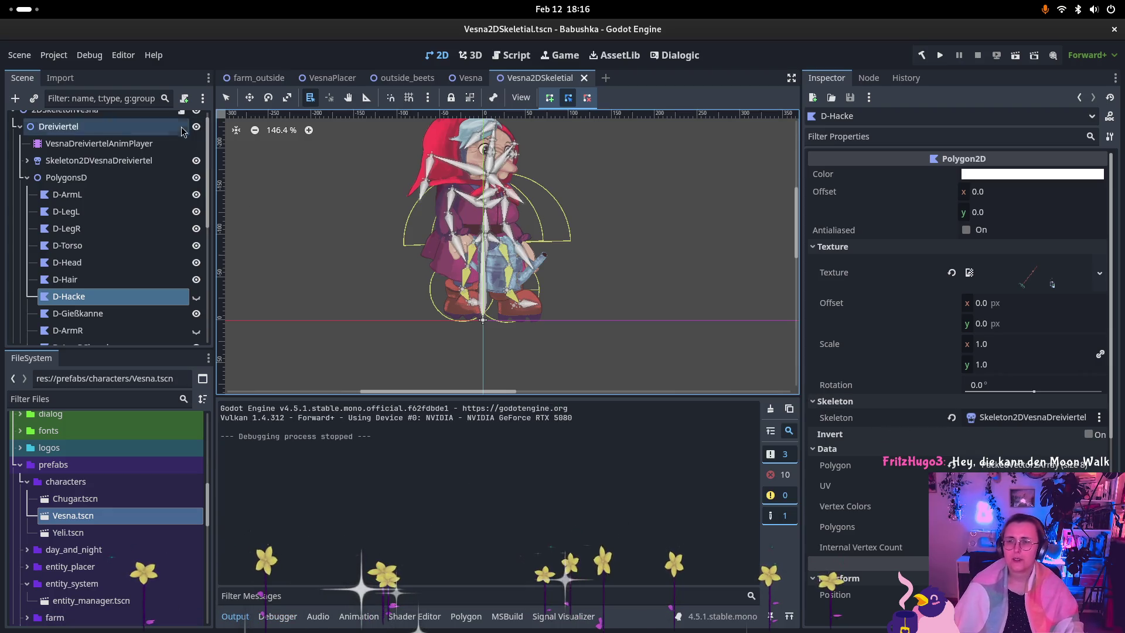
key(super)
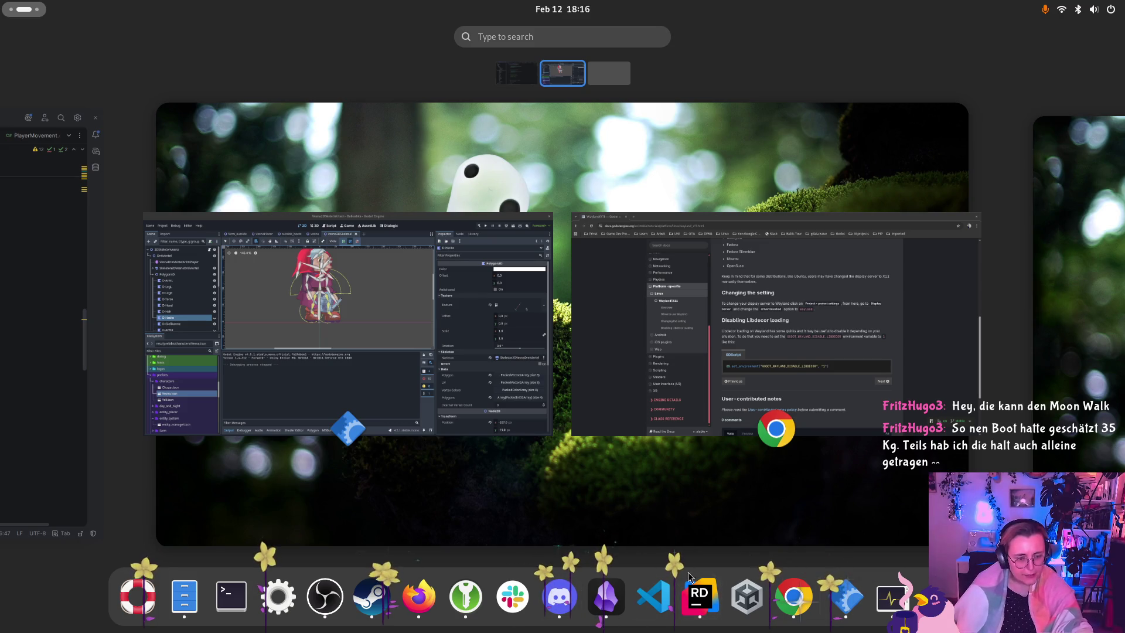
Step: In Rider, commit all 8 changes, including the unversioned VesnaSkeletialAnimations.cs.uid, as 'Implemented bone animations in Vesna prefab'
click(719, 582)
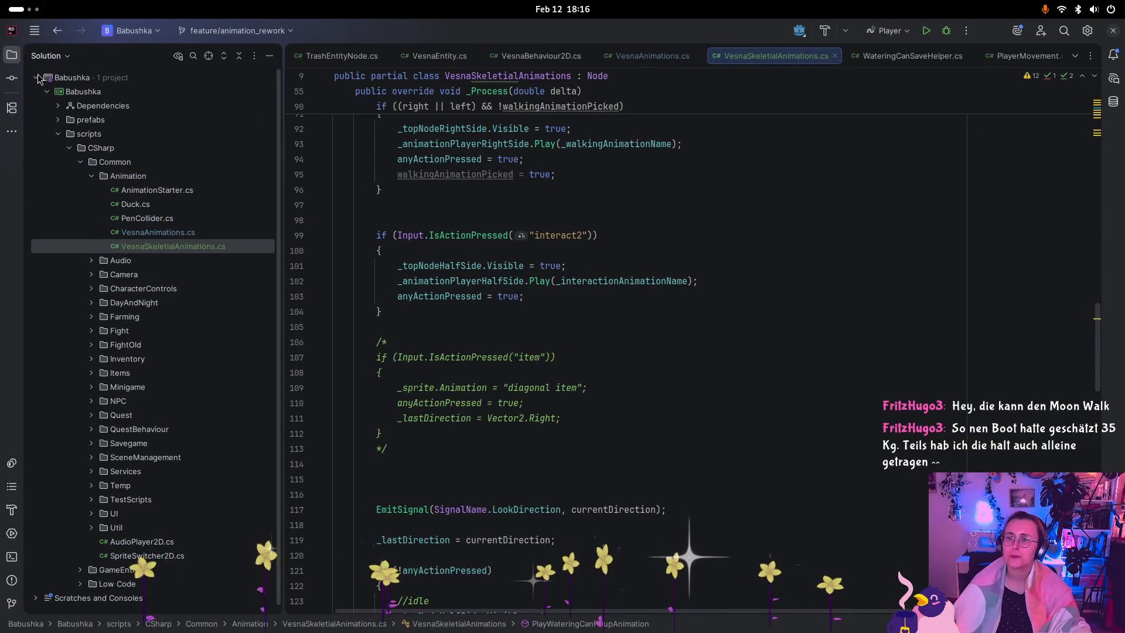
click(15, 82)
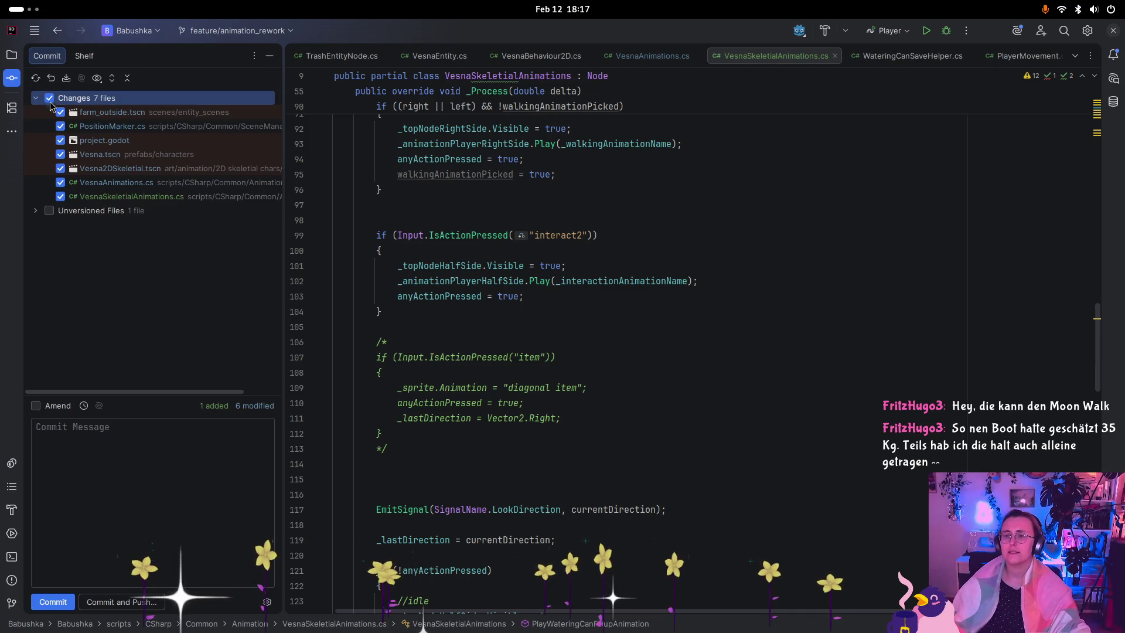
click(42, 213)
click(49, 211)
click(118, 475)
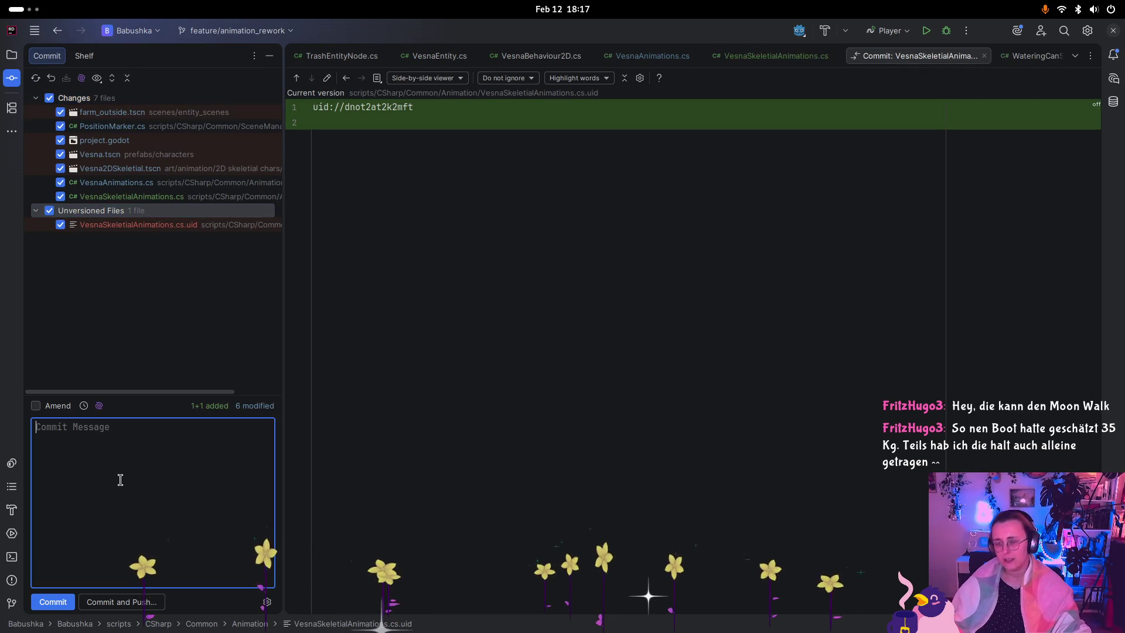
text(Implemented)
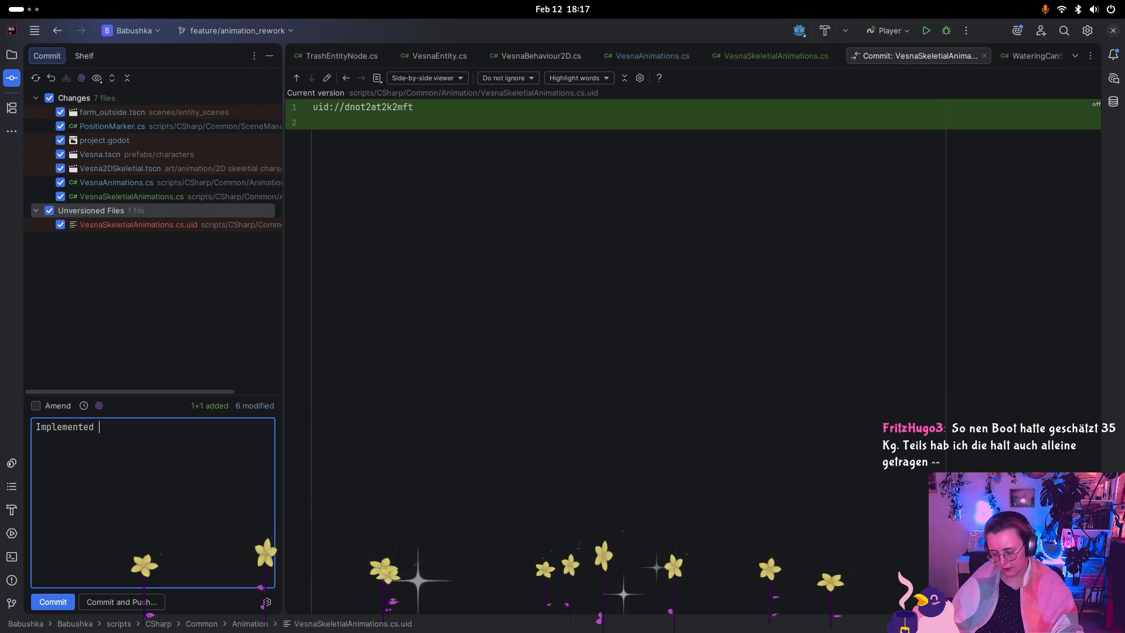
text( bone animations in Ve)
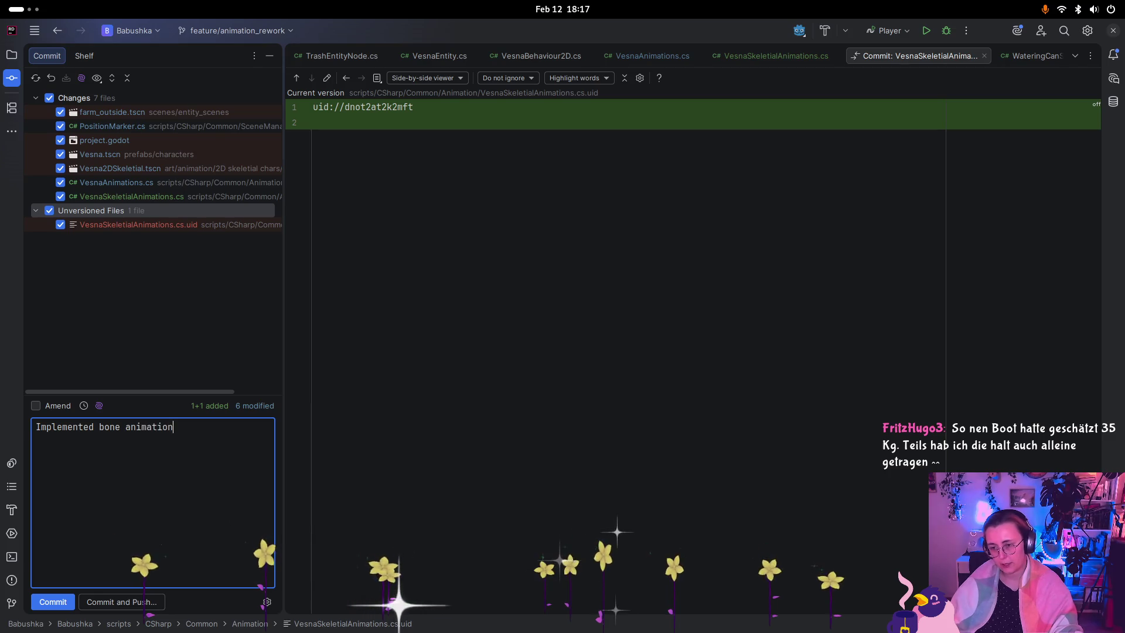
text(sna prefab)
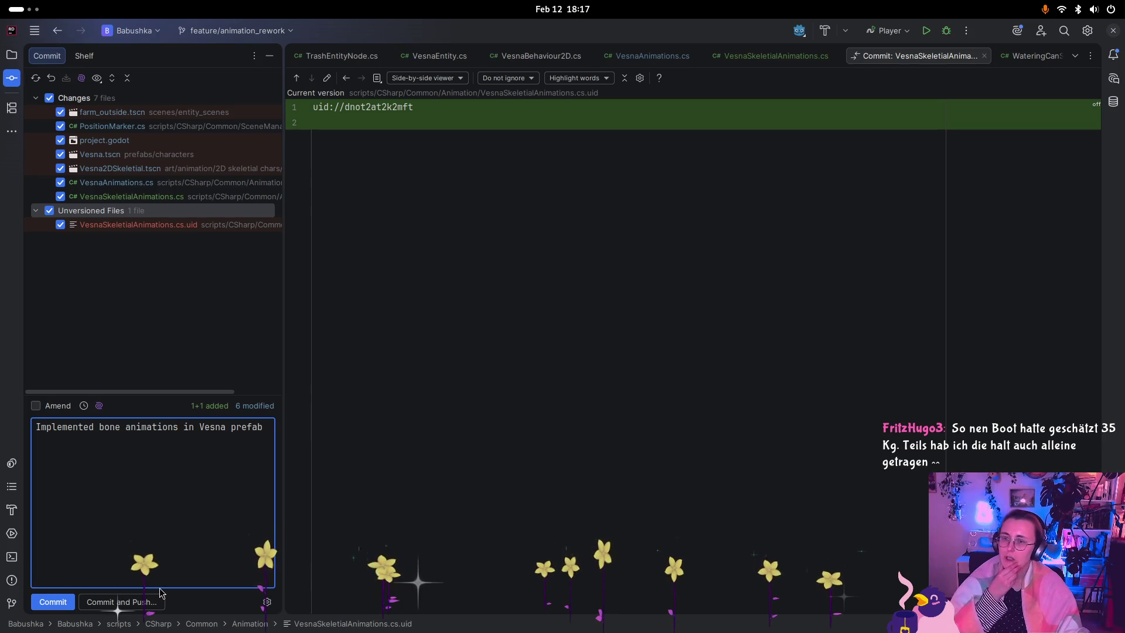
click(64, 604)
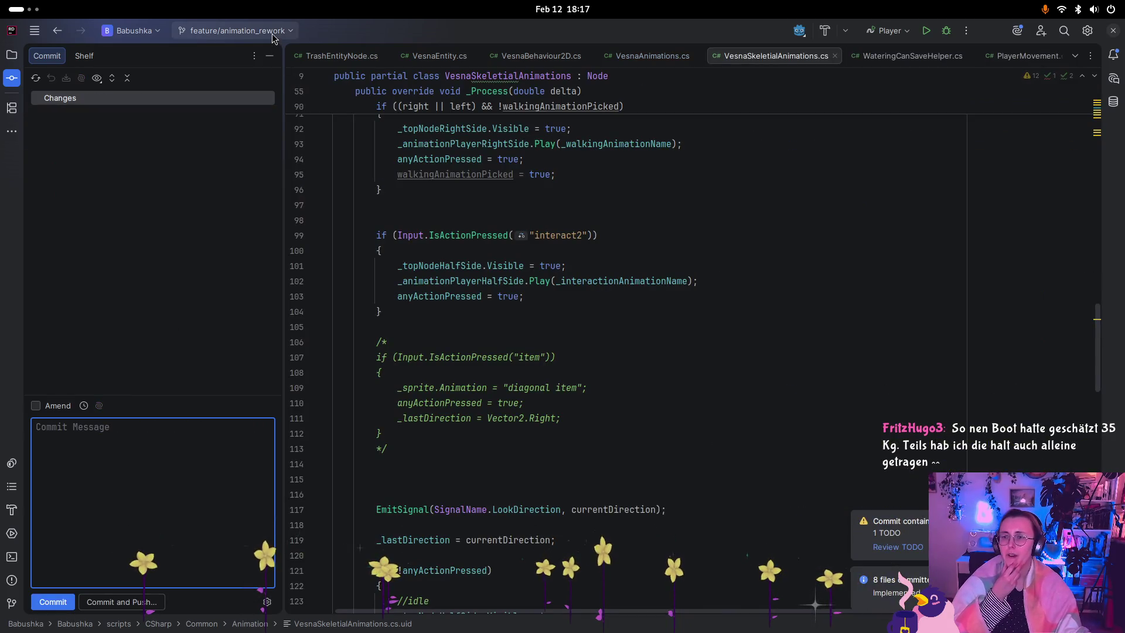
Step: Push the three commits to origin's feature/animation_rework branch despite the TODO warning
click(272, 36)
click(218, 113)
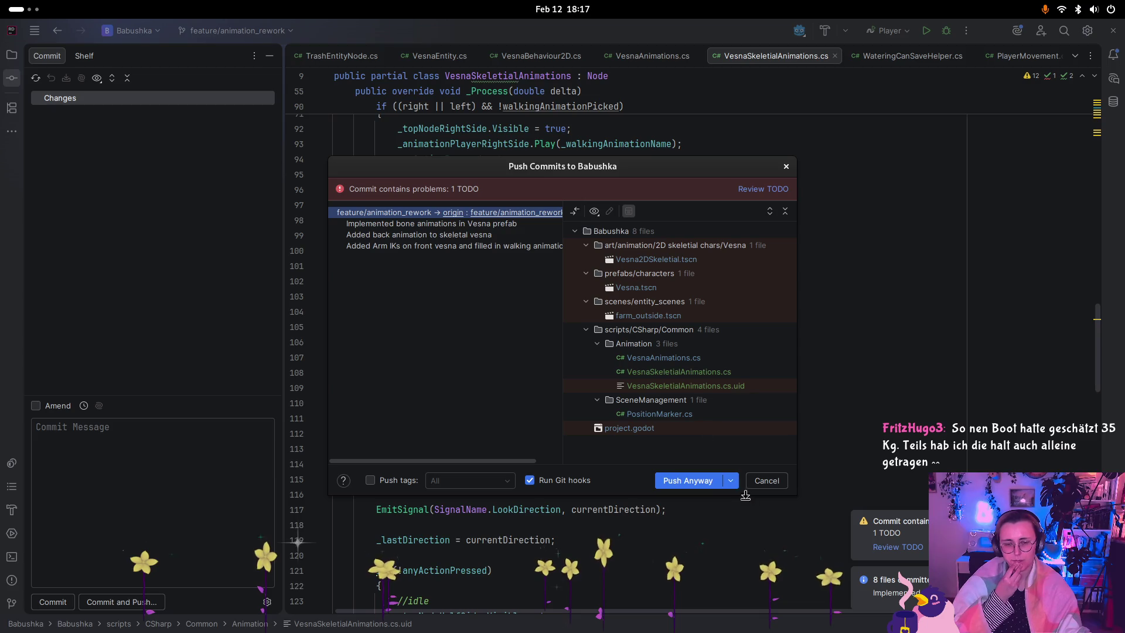
click(691, 481)
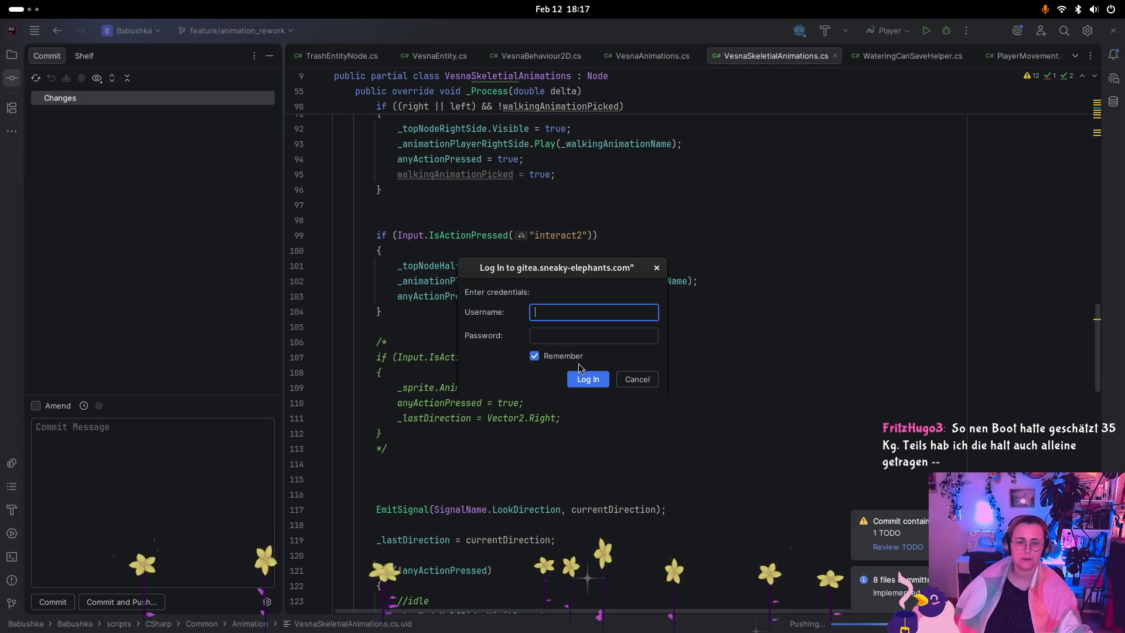
key(super)
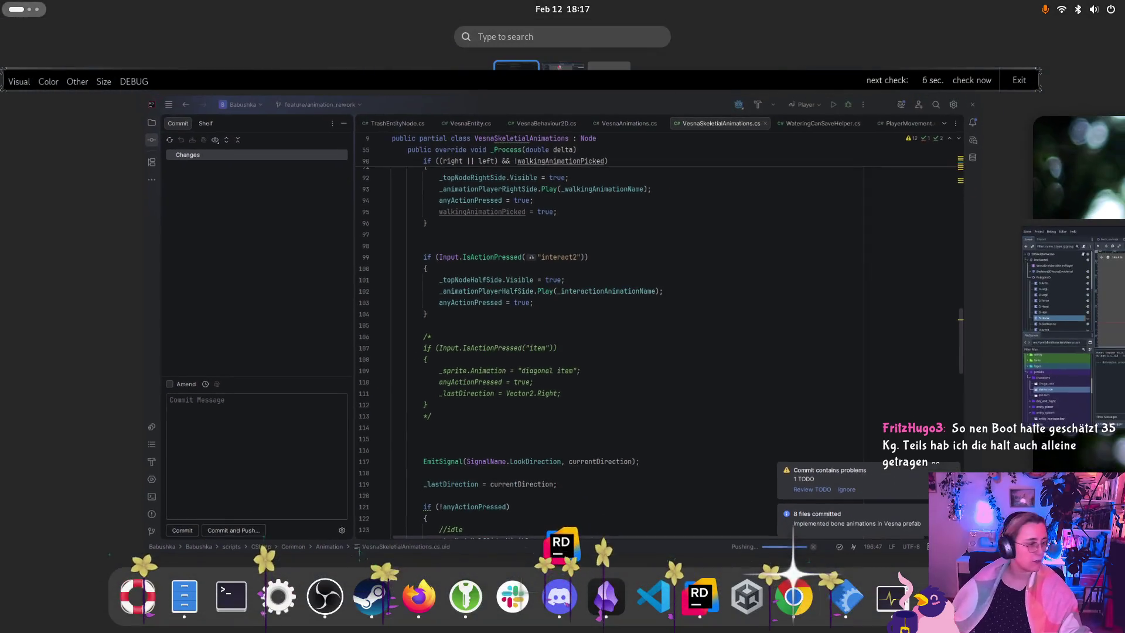
key(super)
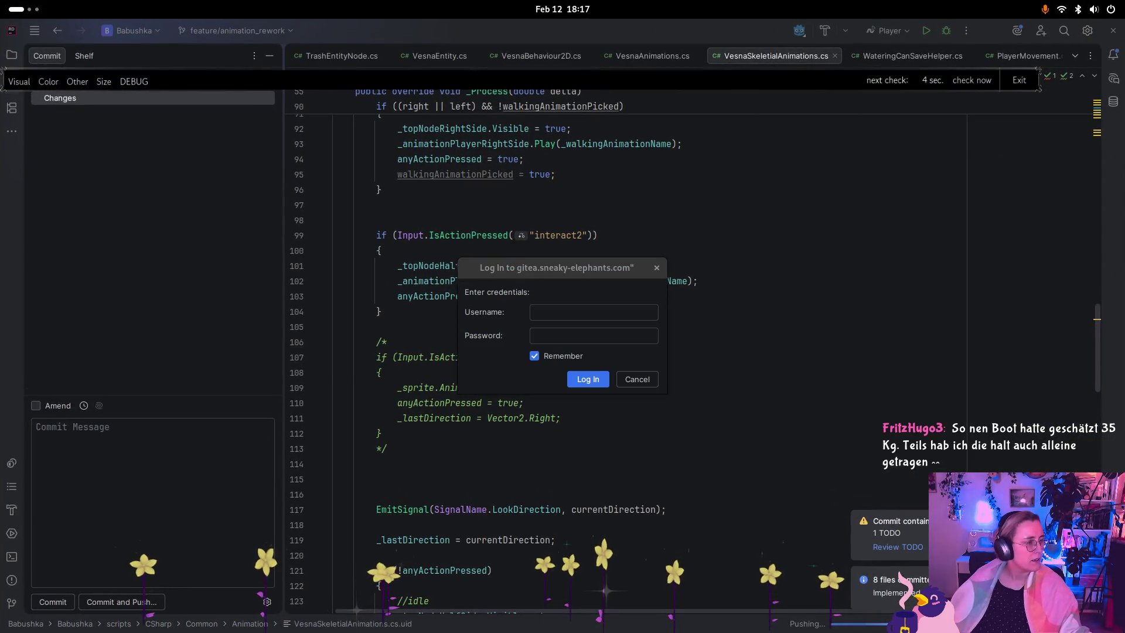